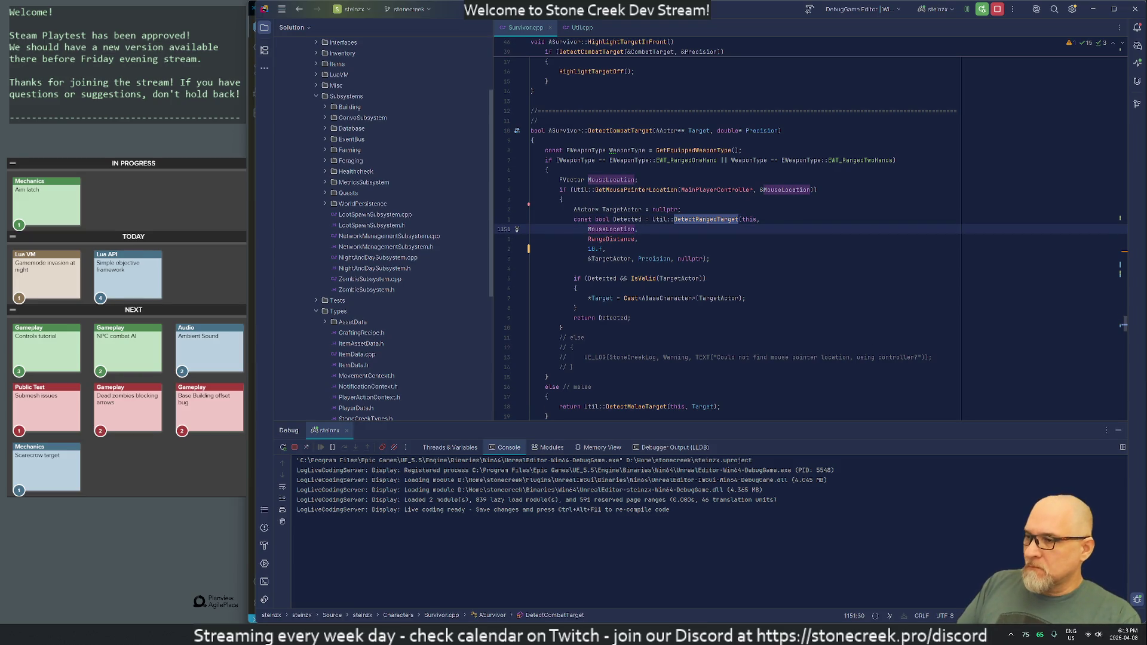
# - Switch from Rider's Survivor.cpp to the Unreal Editor showing the CastleEnvironment level
pyautogui.moveTo(710, 634)
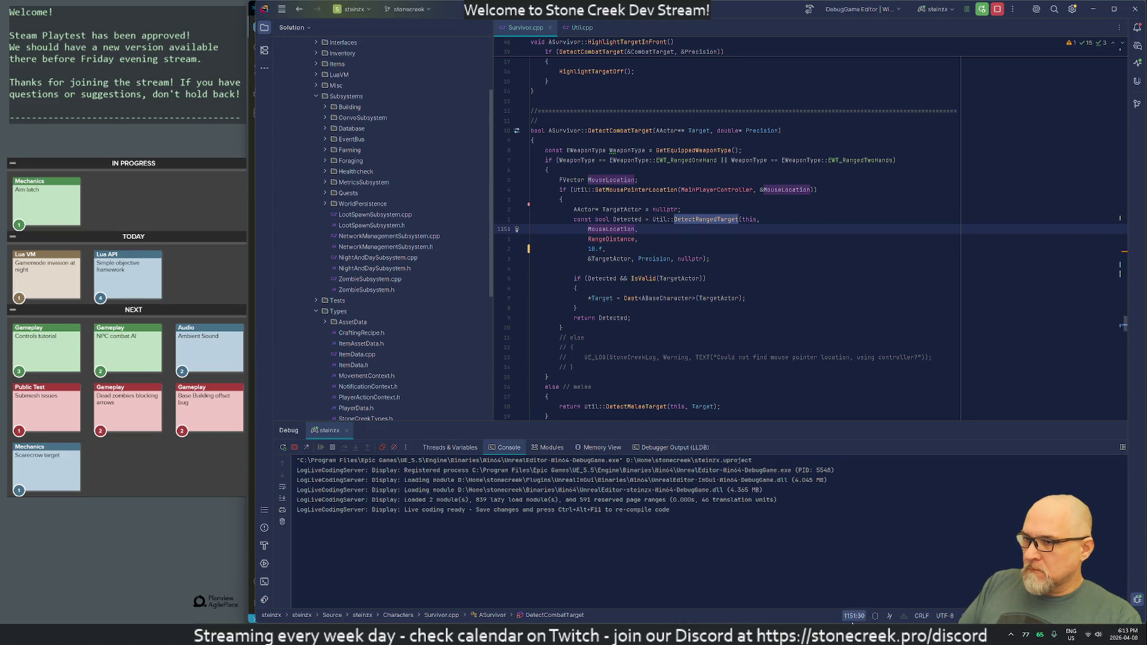
pyautogui.hotkey('alt', 'Tab')
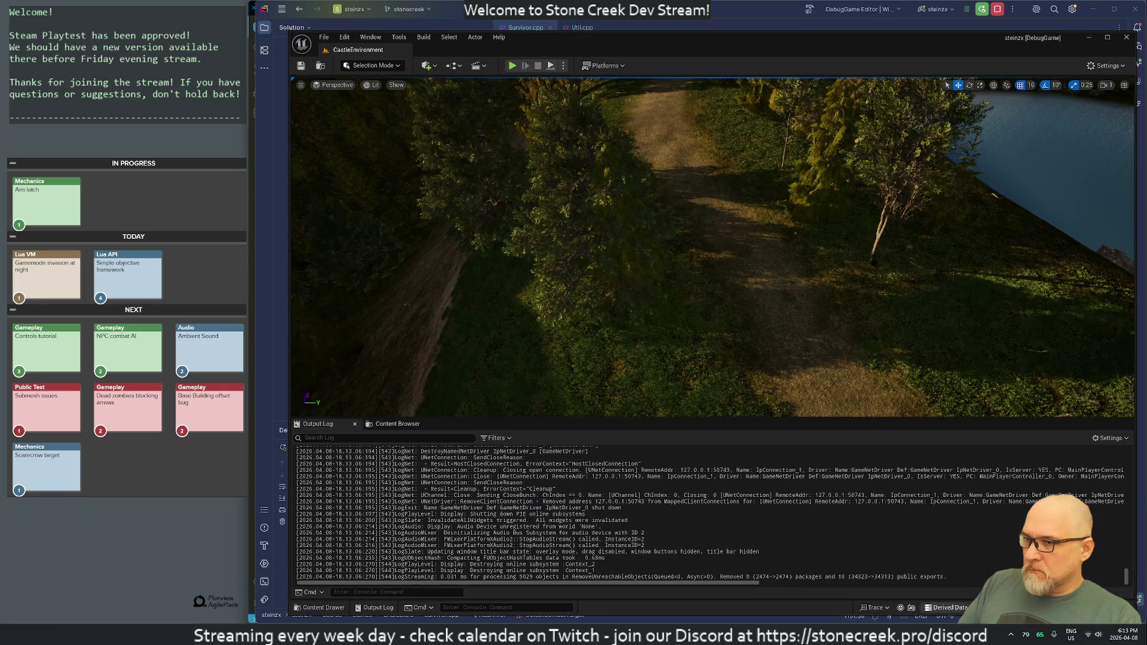
# - Run a Live Coding recompile with Ctrl+Alt+F11 and wait for the patch to complete
pyautogui.hotkey('ctrl', 'alt', 'F11')
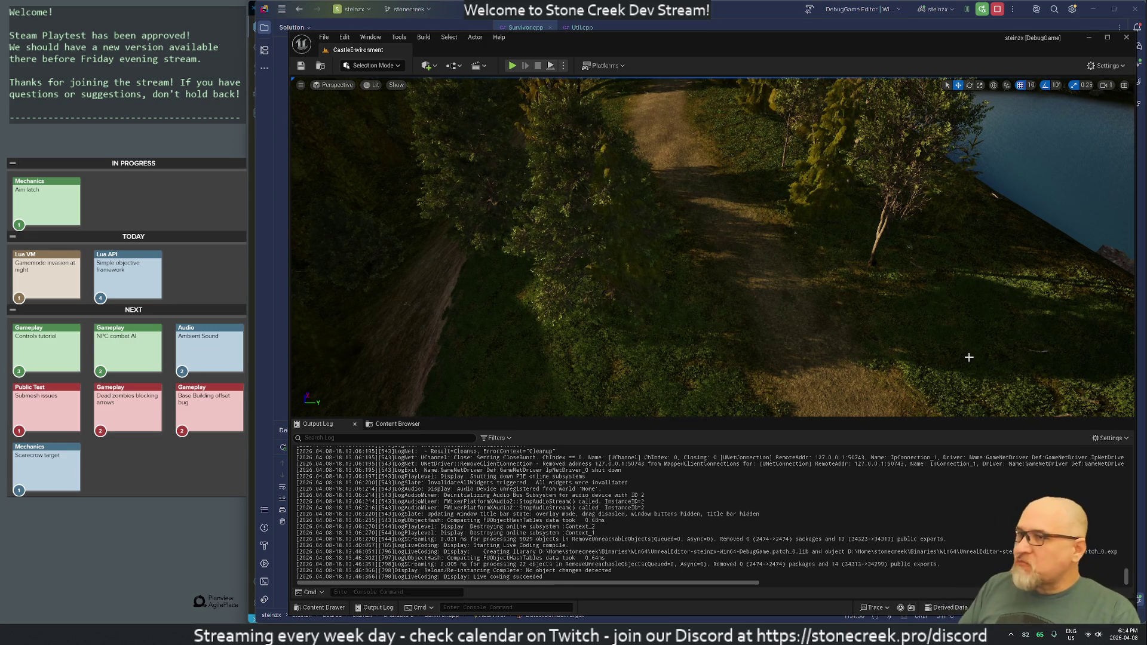
# - Start Play, walk the character onto the grassy slope, and aim at NPCs there
pyautogui.click(512, 66)
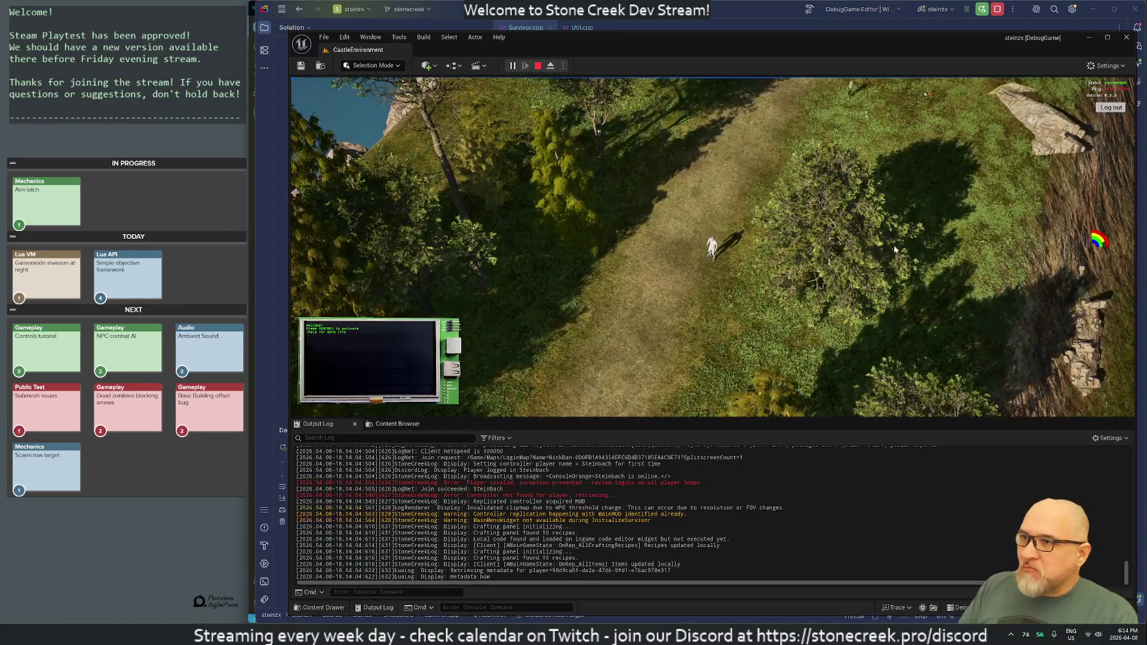
pyautogui.press('s')
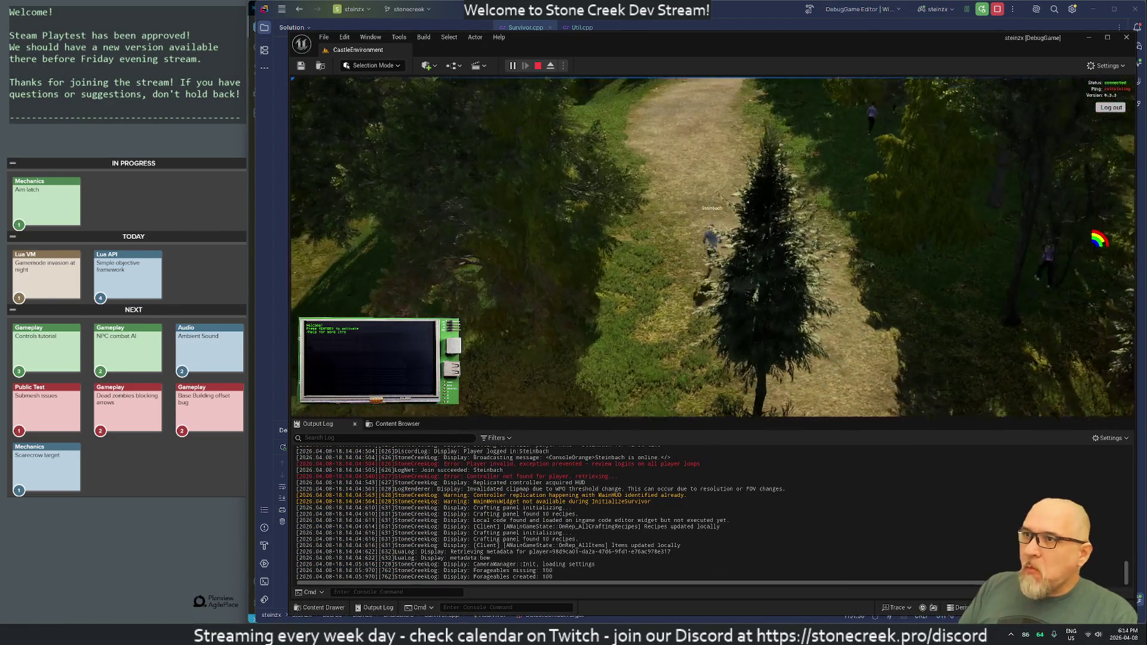
pyautogui.press('s')
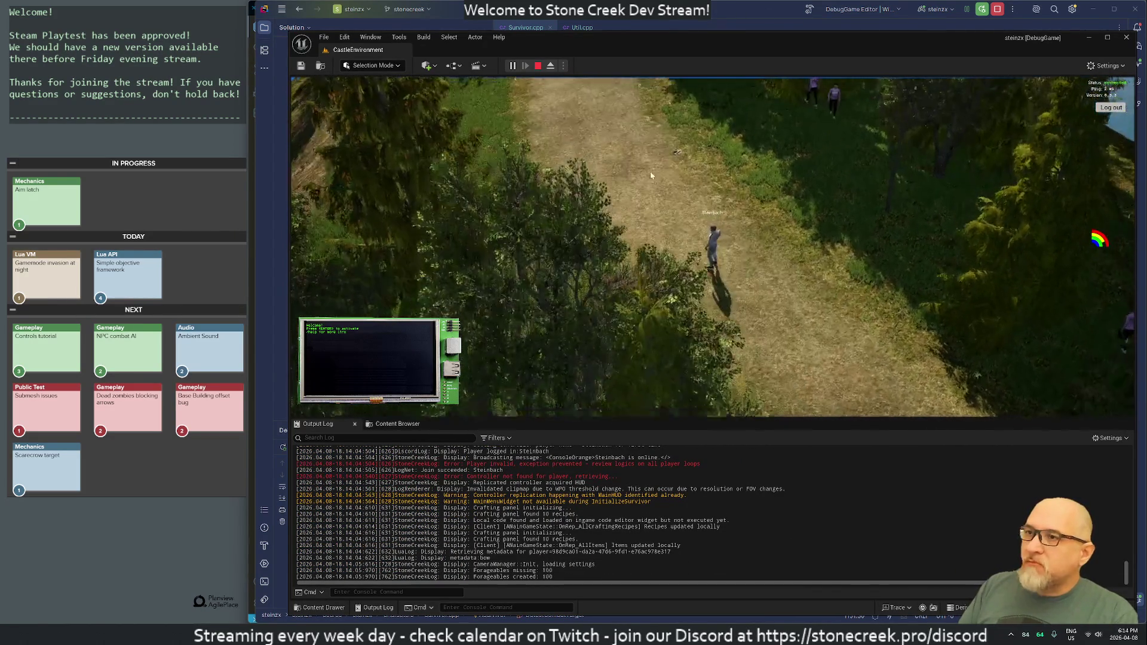
pyautogui.press('s')
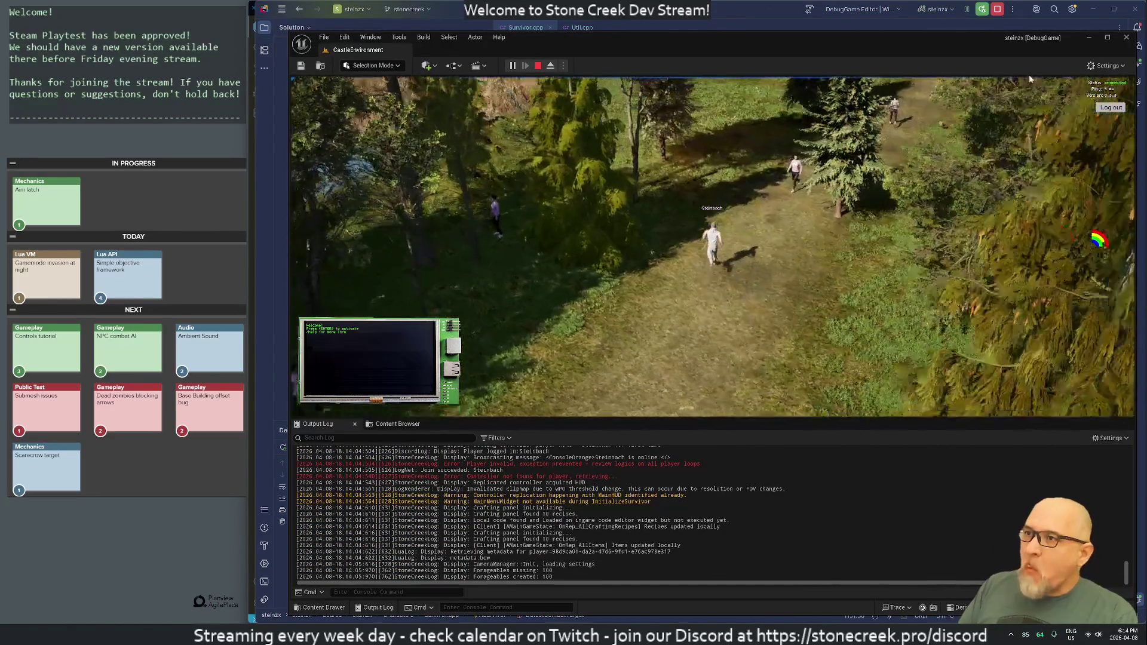
pyautogui.press('s')
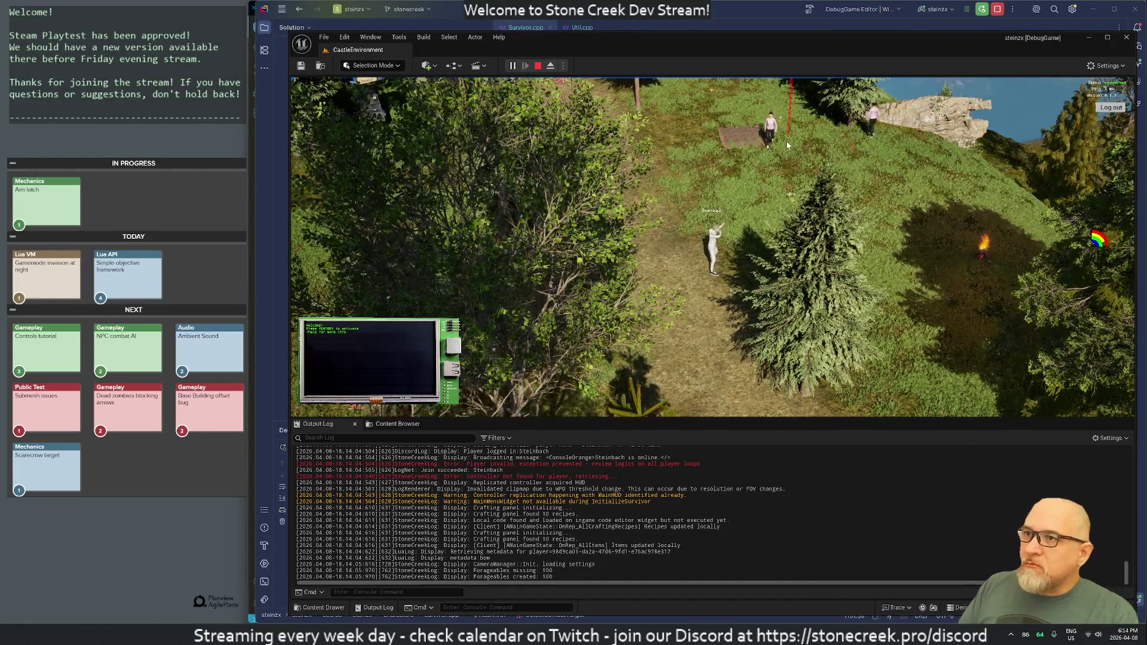
pyautogui.click(779, 163)
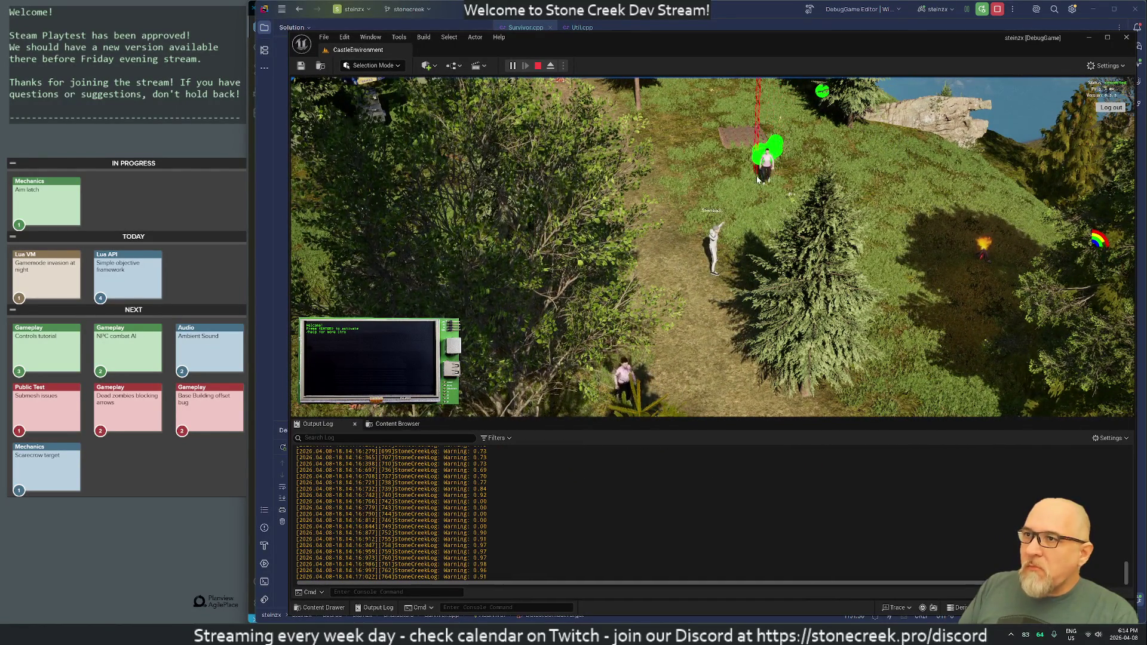
pyautogui.click(756, 205)
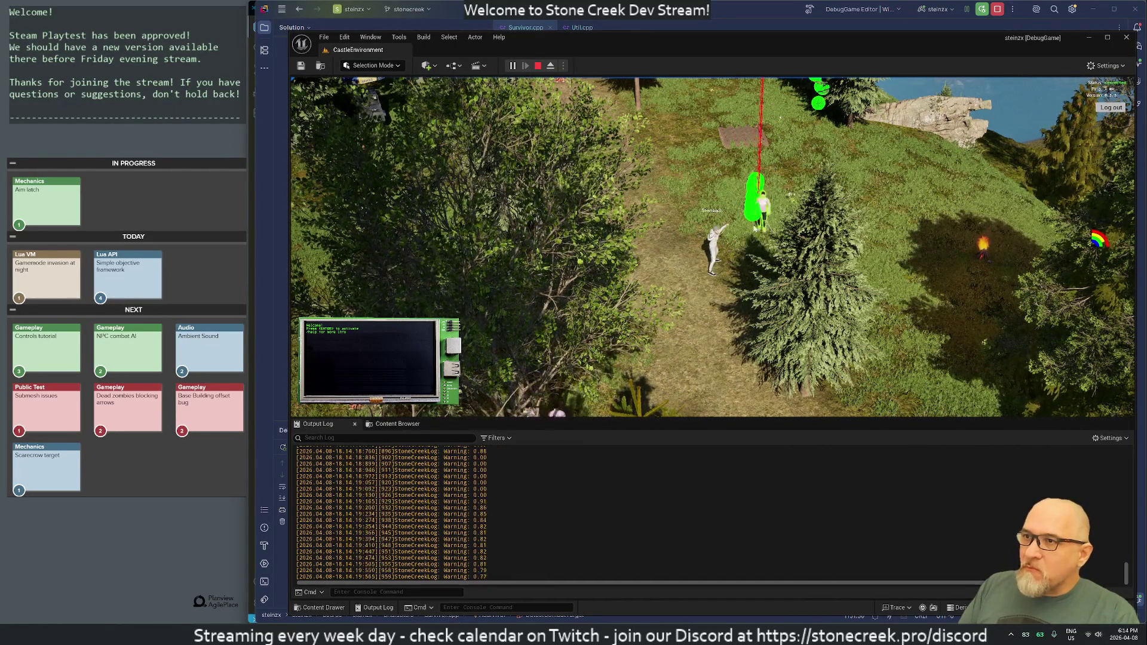
# - Run north to the tent camp and repeatedly fire at NPCs by the tents
pyautogui.press('w')
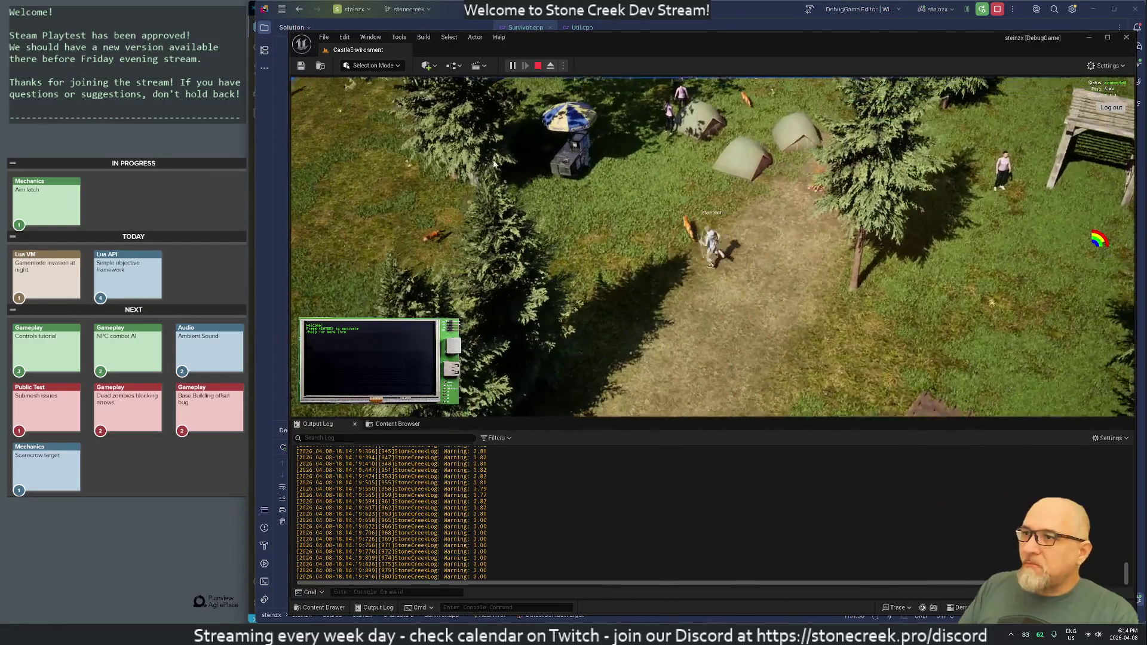
pyautogui.click(674, 149)
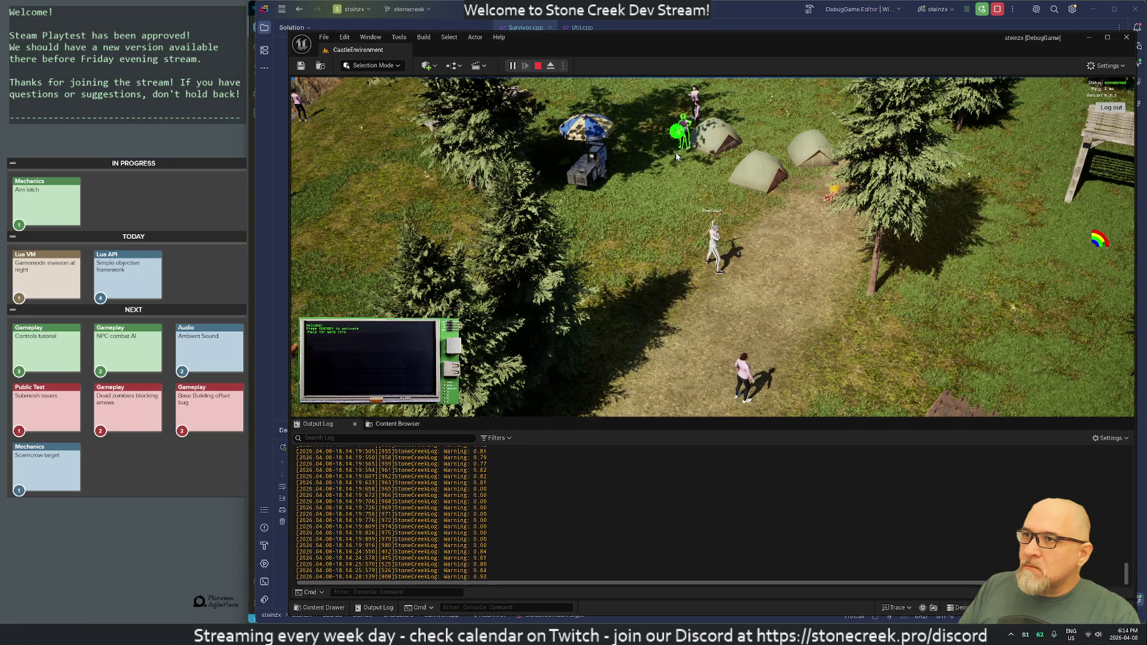
pyautogui.click(653, 162)
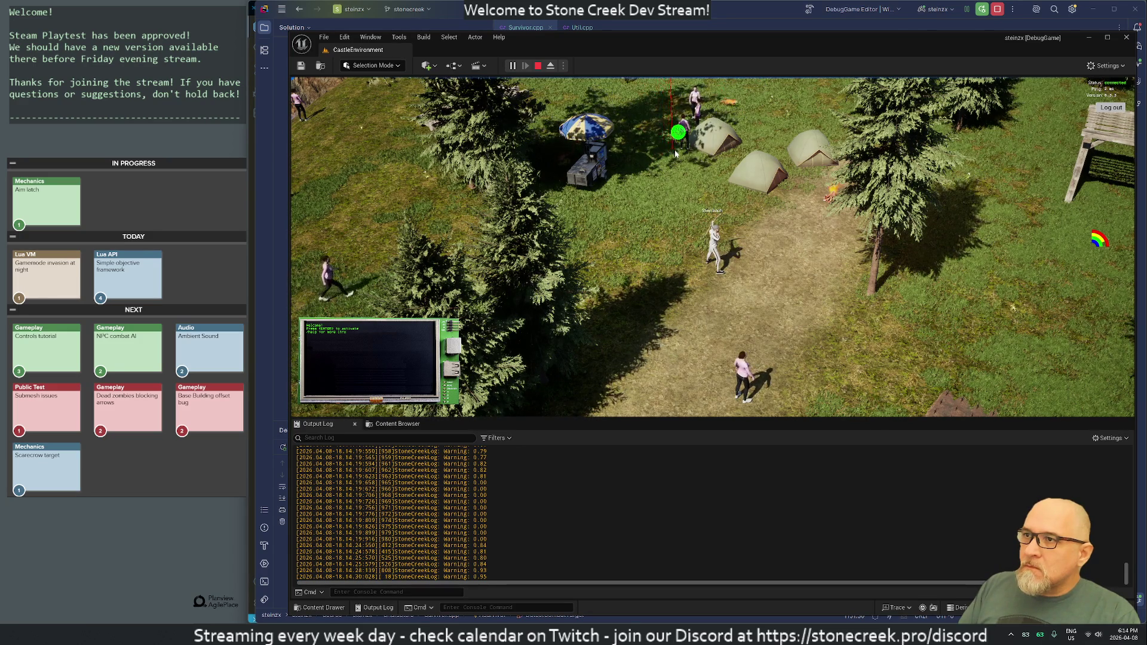
pyautogui.click(677, 161)
pyautogui.click(702, 176)
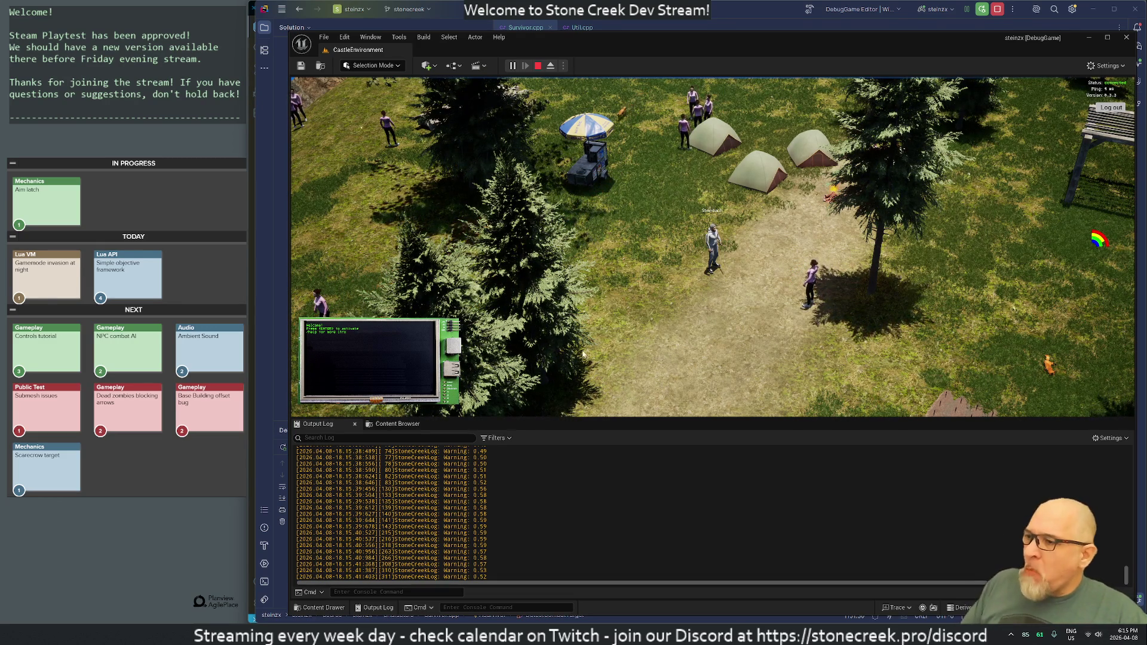
# - Jump from Survivor.cpp's DetectRangedTarget call to its Util.cpp definition and read through the box trace code
pyautogui.moveTo(662, 634)
pyautogui.hotkey('alt', 'Tab')
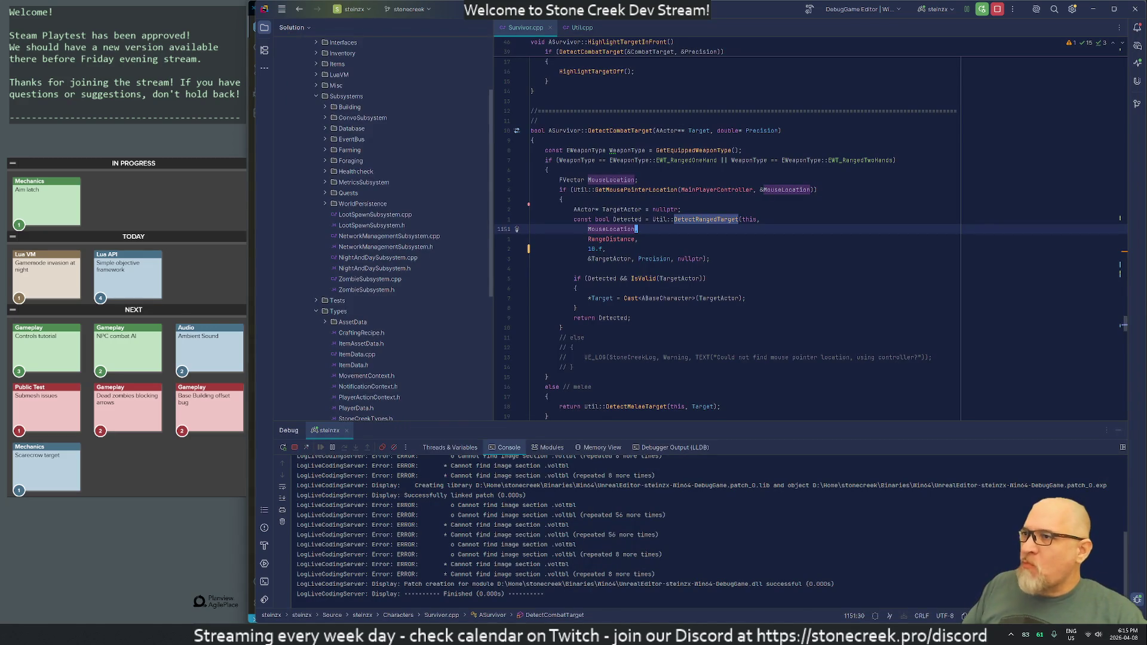
pyautogui.click(700, 219)
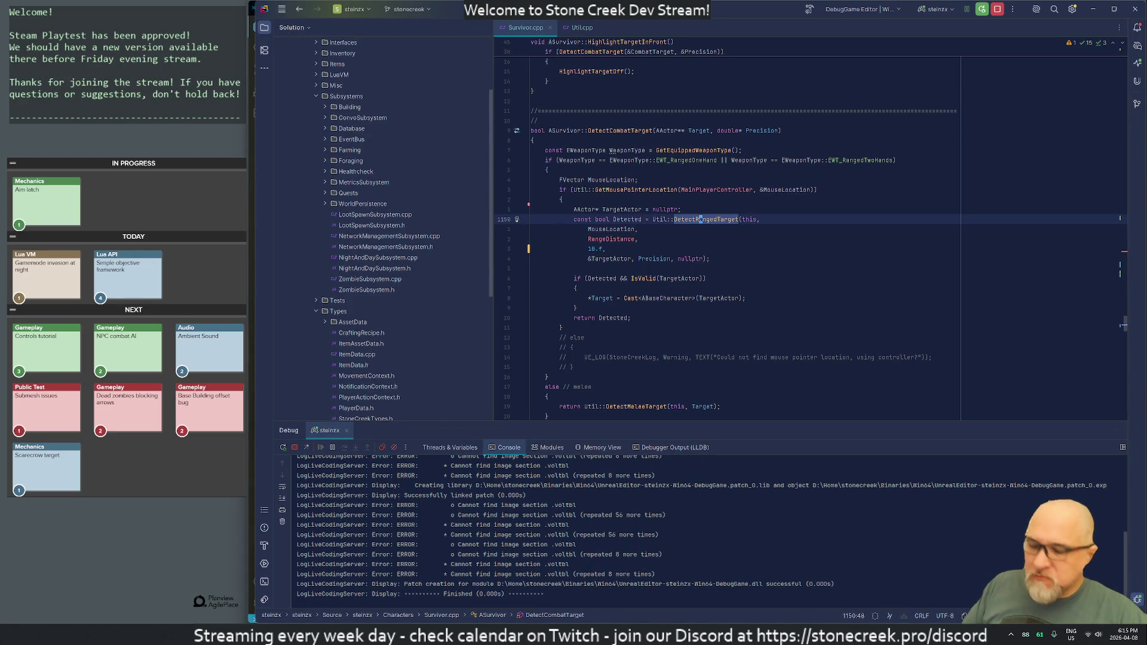
pyautogui.moveTo(611, 239)
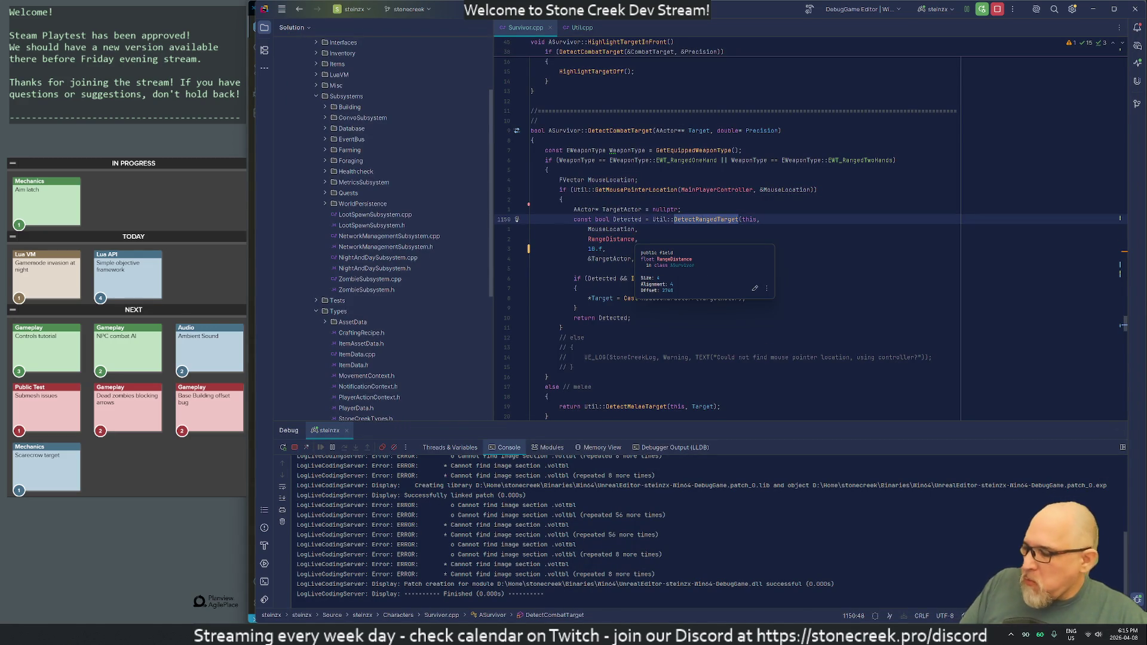
pyautogui.press('F12')
pyautogui.scroll(-8, 1120, 354)
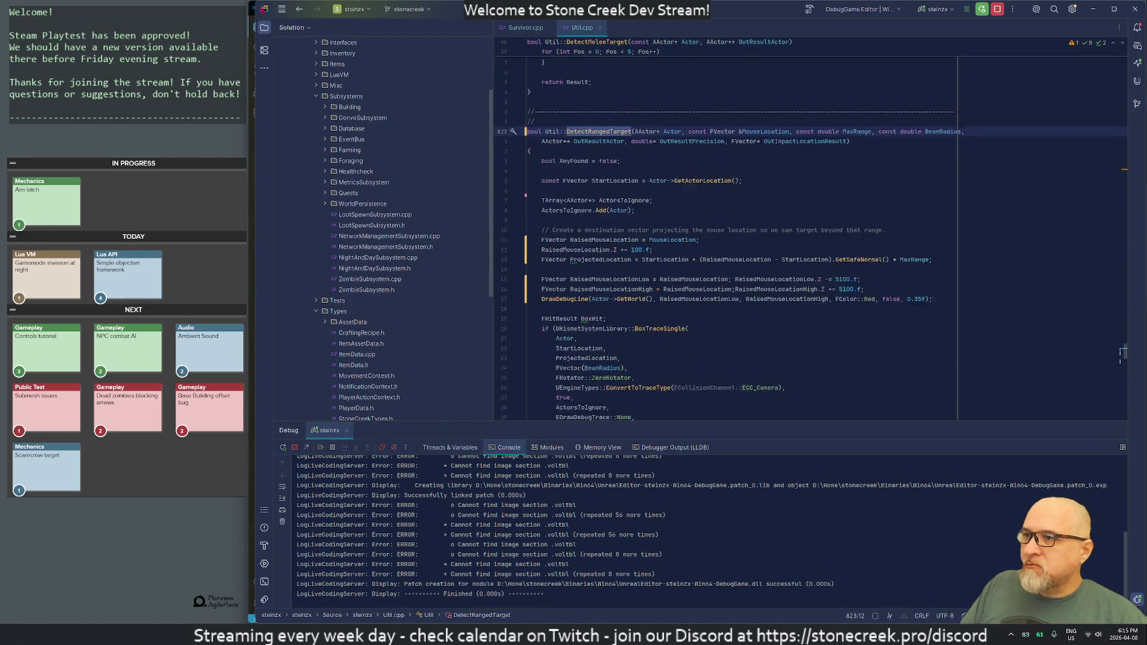
pyautogui.scroll(1, 1121, 354)
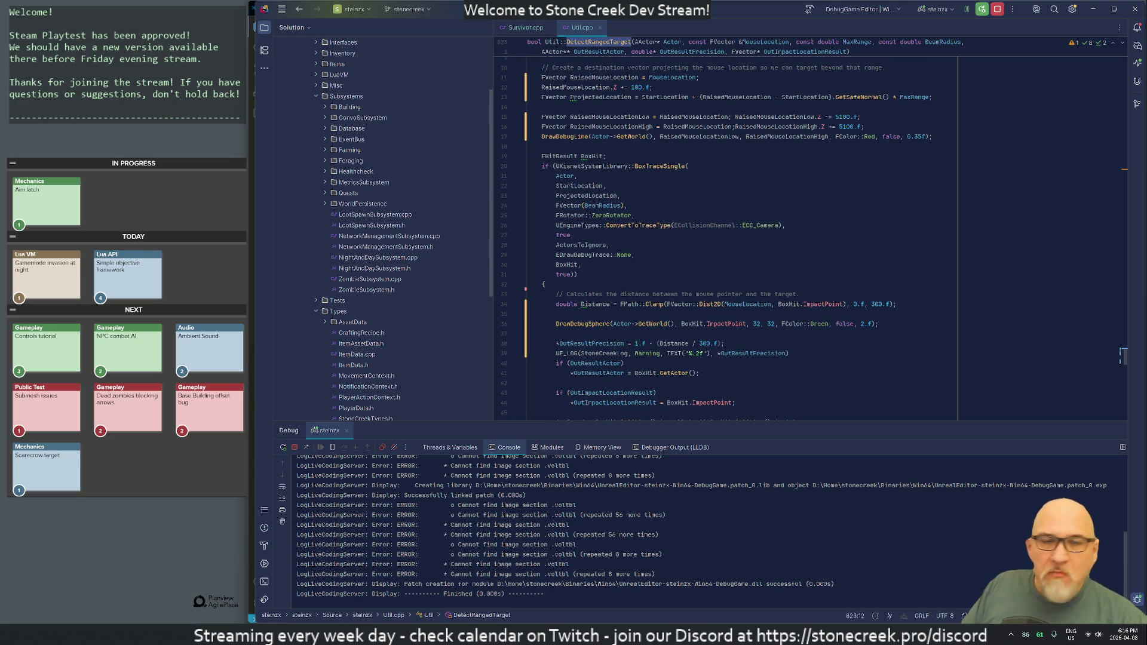
pyautogui.scroll(-2, 1121, 354)
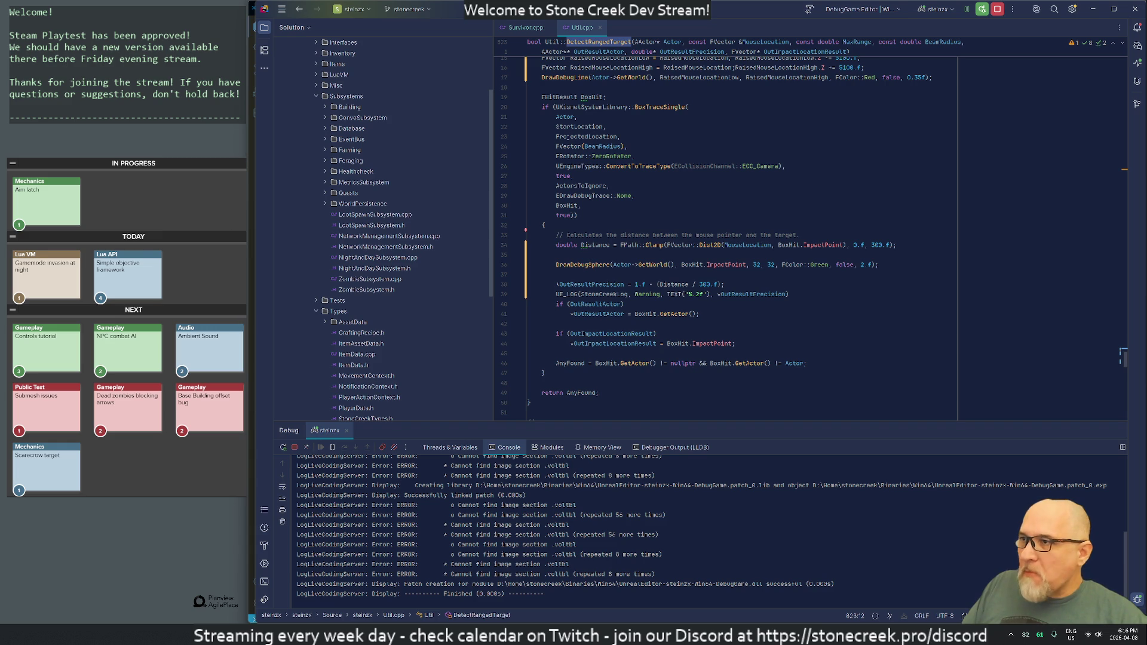
pyautogui.scroll(2, 1121, 354)
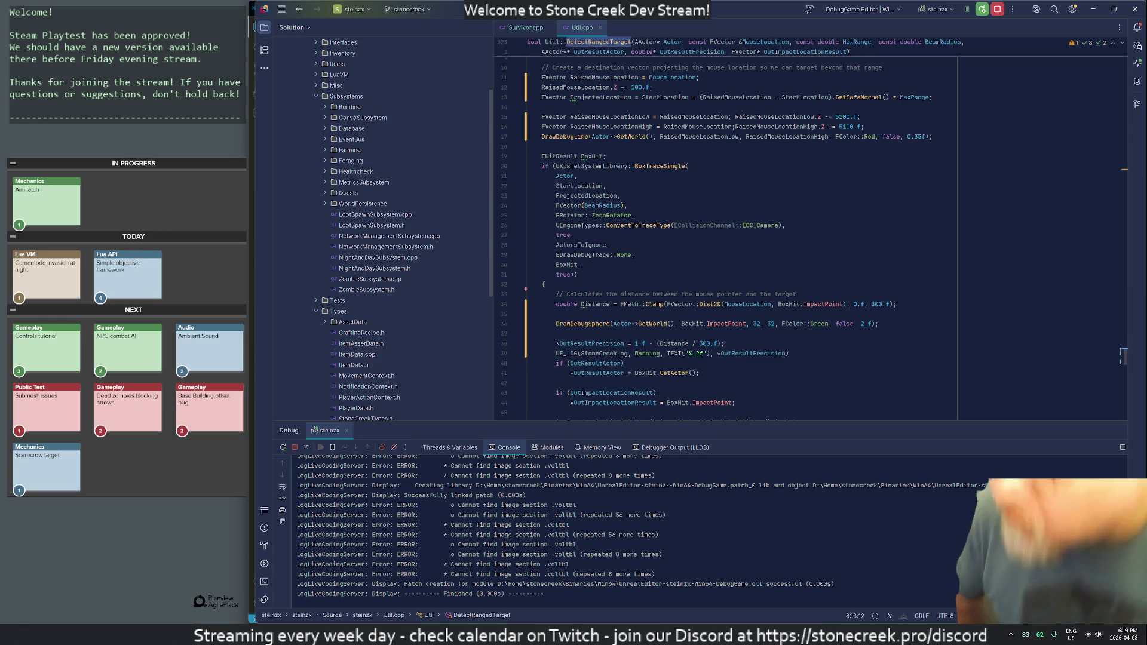
# - Launch the Cygwin terminal from Windows search and drag its window aside
pyautogui.press('super')
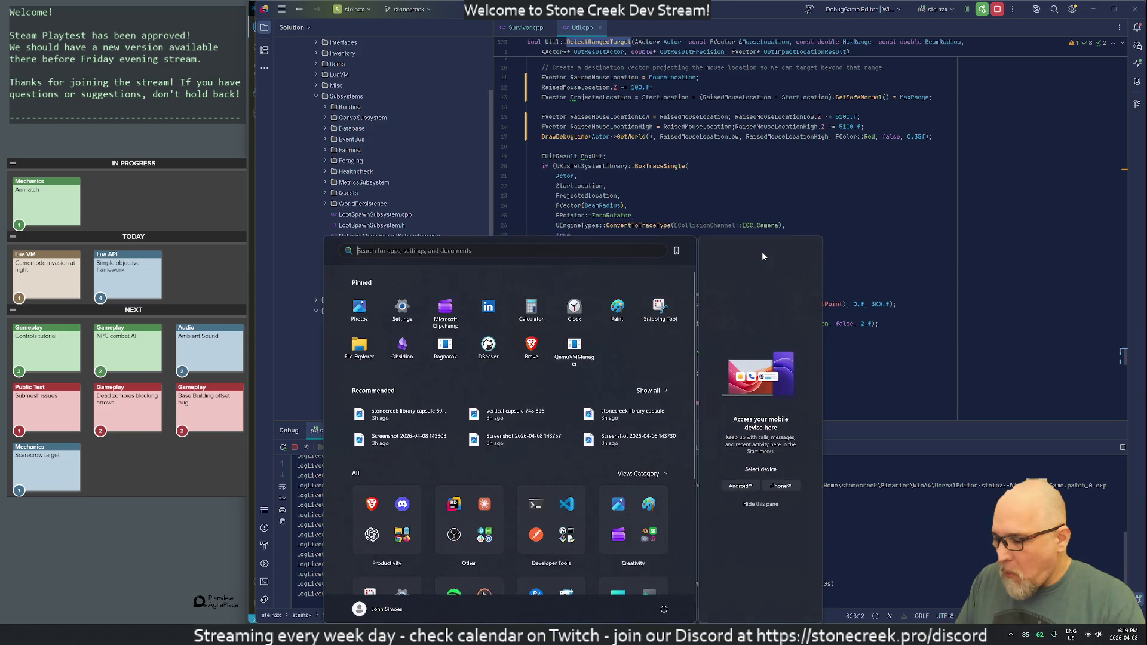
pyautogui.write('cygwin')
pyautogui.press('Return')
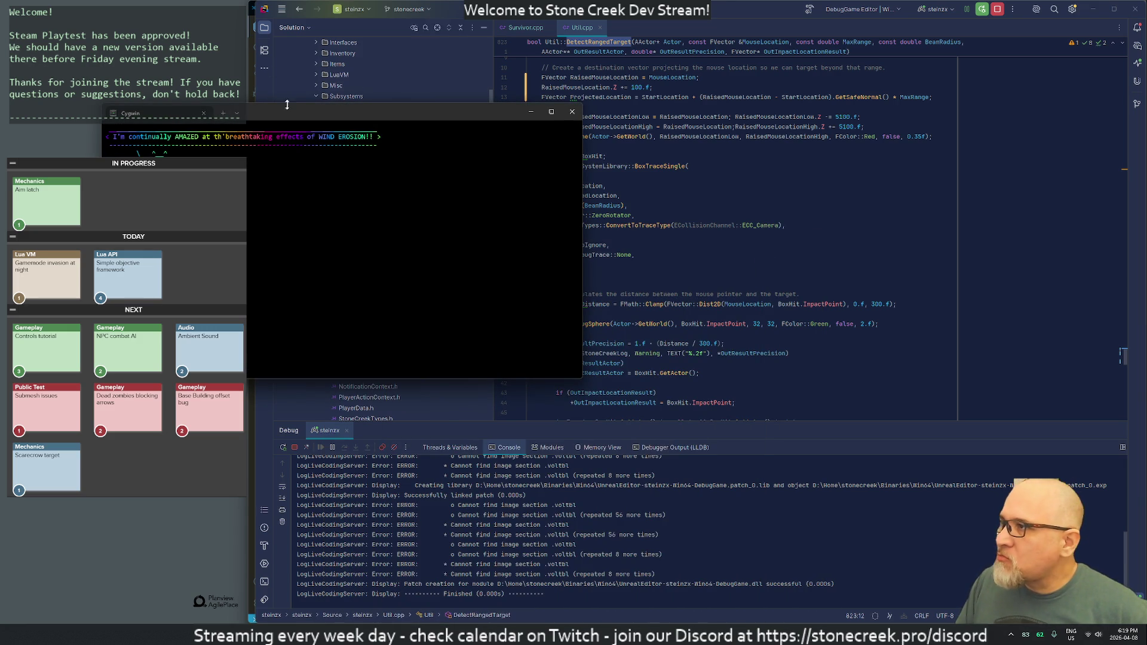
pyautogui.moveTo(452, 135)
pyautogui.mouseDown()
pyautogui.moveTo(810, 258)
pyautogui.moveTo(1146, 335)
pyautogui.mouseUp()
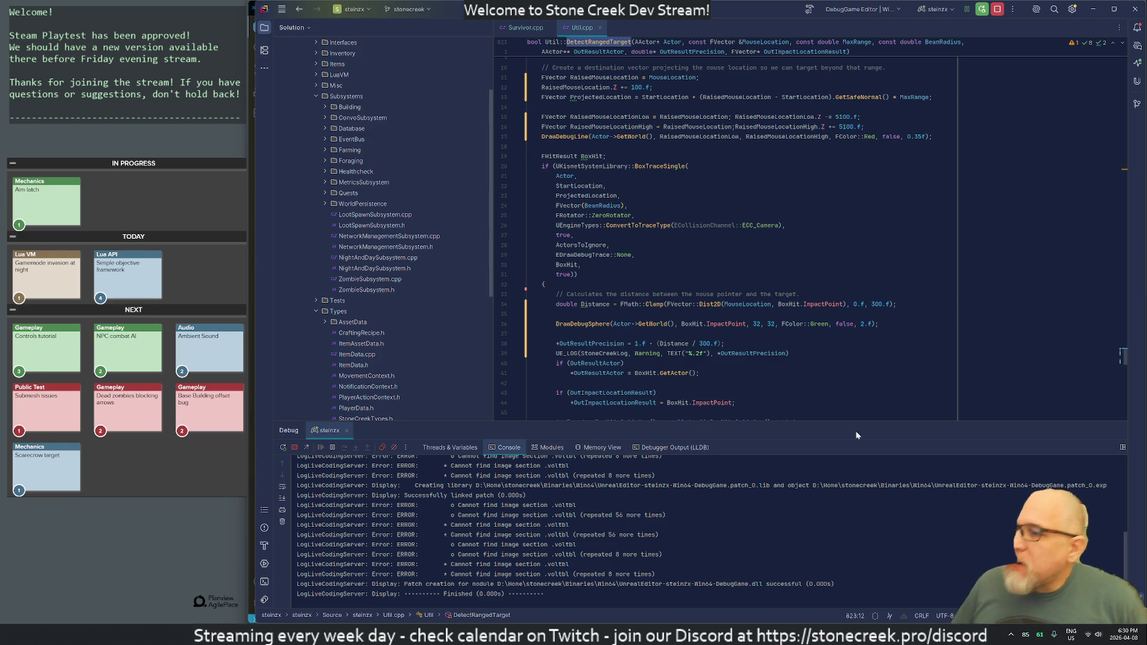
# - Patch the DetectRangedTarget debug-draw and precision changes into the game with Ctrl+Alt+F11
pyautogui.hotkey('ctrl', 'alt', 'F11')
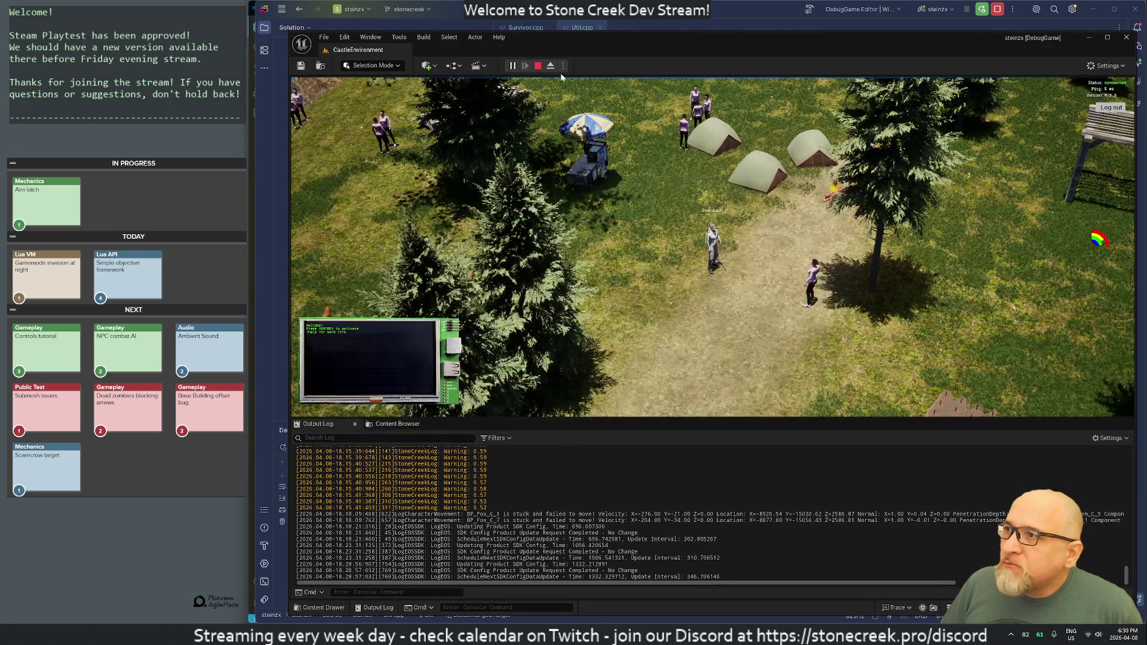
# - End the running play session with Esc, then start a fresh one with Play
pyautogui.press('Escape')
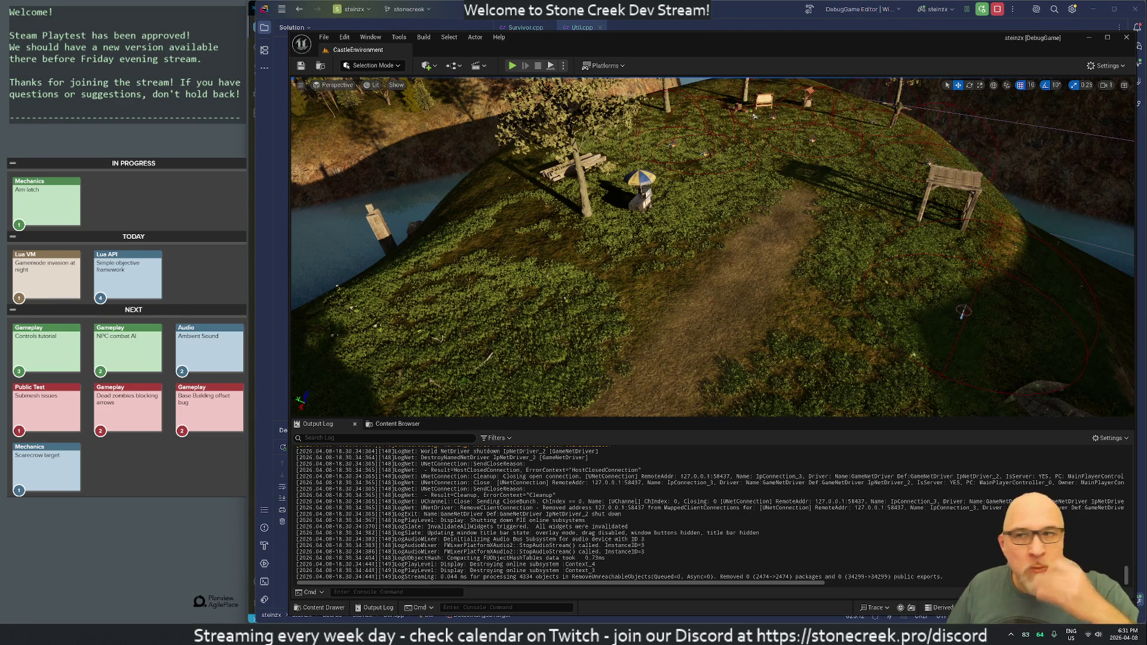
pyautogui.click(513, 66)
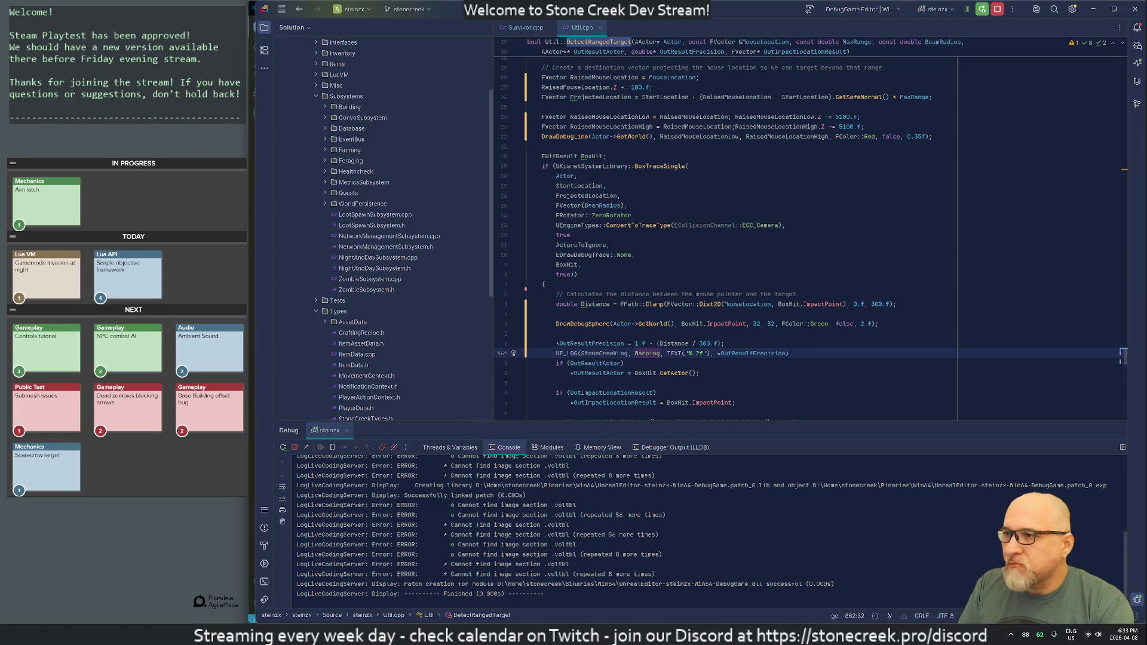
# - Duplicate the commented UE_LOG line and uncomment the copy
pyautogui.press('Down')
pyautogui.press('Down')
pyautogui.press('Down')
pyautogui.hotkey('ctrl', 'd')
pyautogui.hotkey('ctrl', '/')
pyautogui.press('End')
pyautogui.press('Return')
pyautogui.press('Up')
pyautogui.click(581, 363)
# - Change the log format to "Distance: %.2f" and replace OutResultPrecision with Distance
pyautogui.hotkey('ctrl', 'Right')
pyautogui.hotkey('ctrl', 'Right')
pyautogui.hotkey('ctrl', 'Right')
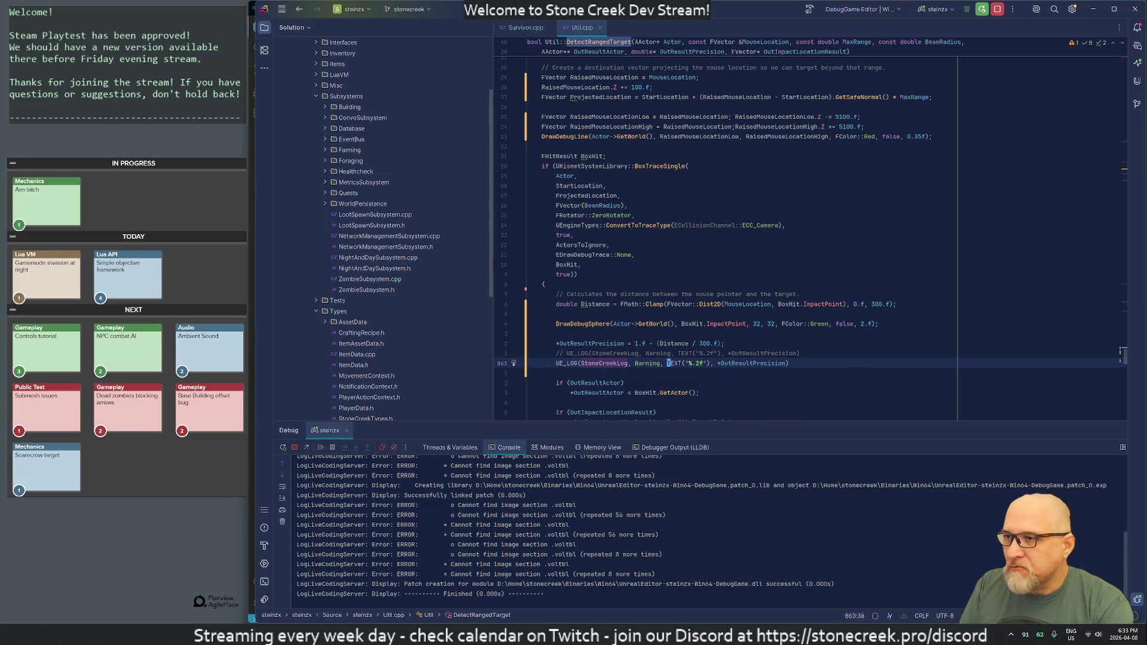
pyautogui.press('Right')
pyautogui.press('Right')
pyautogui.write('Distance:')
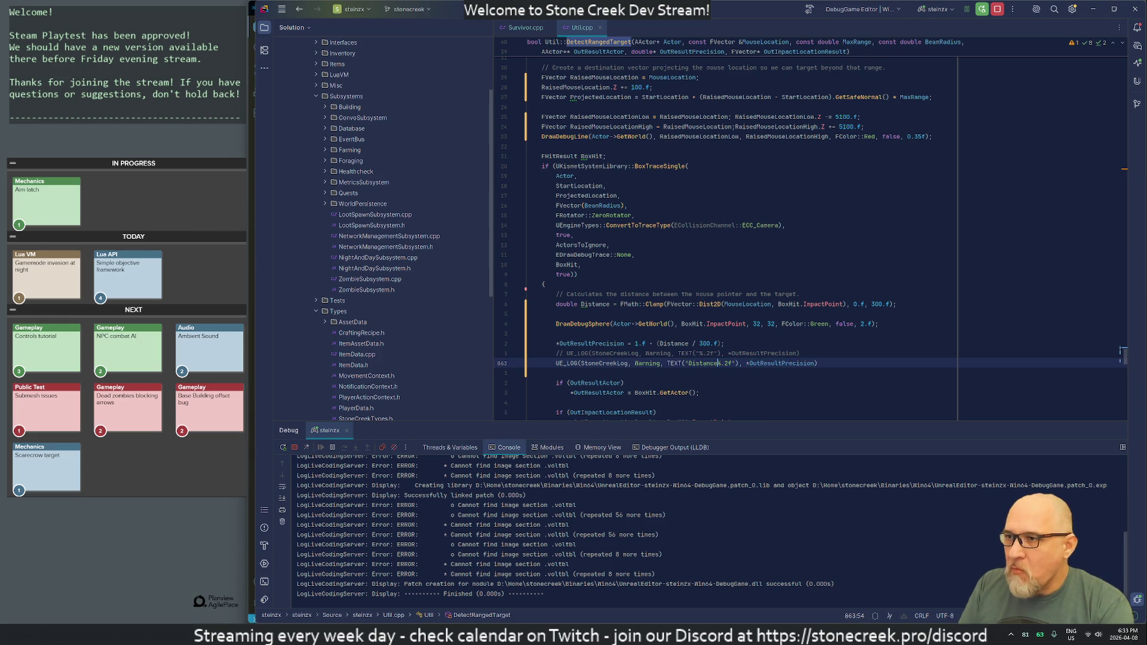
pyautogui.hotkey('ctrl', 'Right')
pyautogui.hotkey('ctrl', 'Right')
pyautogui.hotkey('ctrl', 'Right')
pyautogui.press('Right')
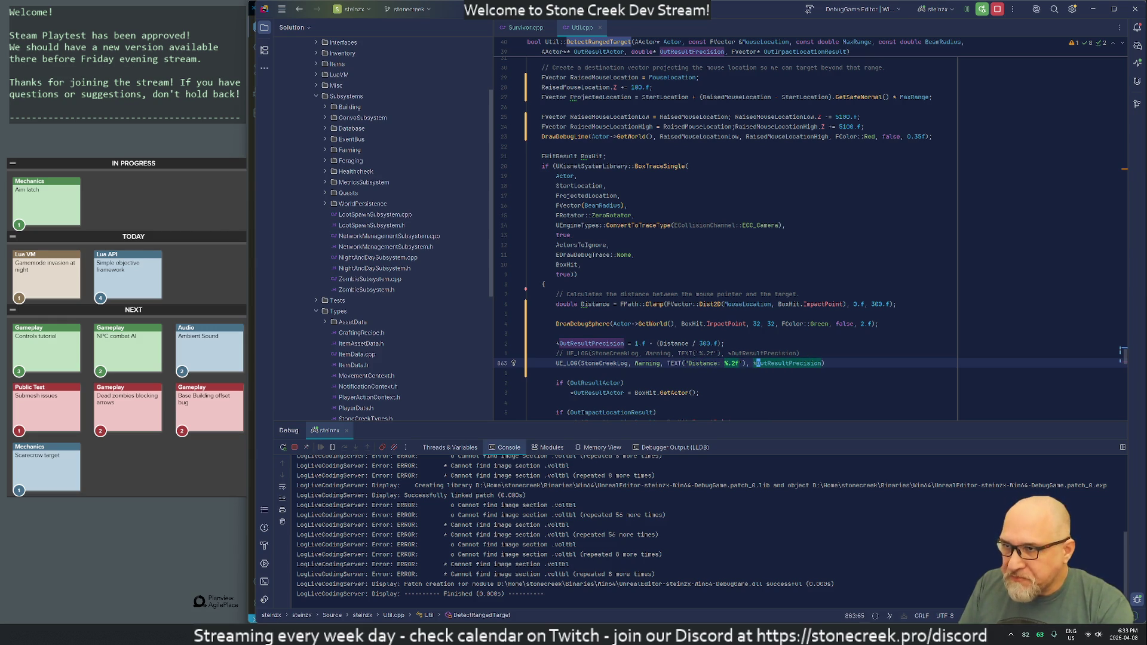
pyautogui.hotkey('ctrl', 'Delete')
pyautogui.press('BackSpace')
pyautogui.write('Distance')
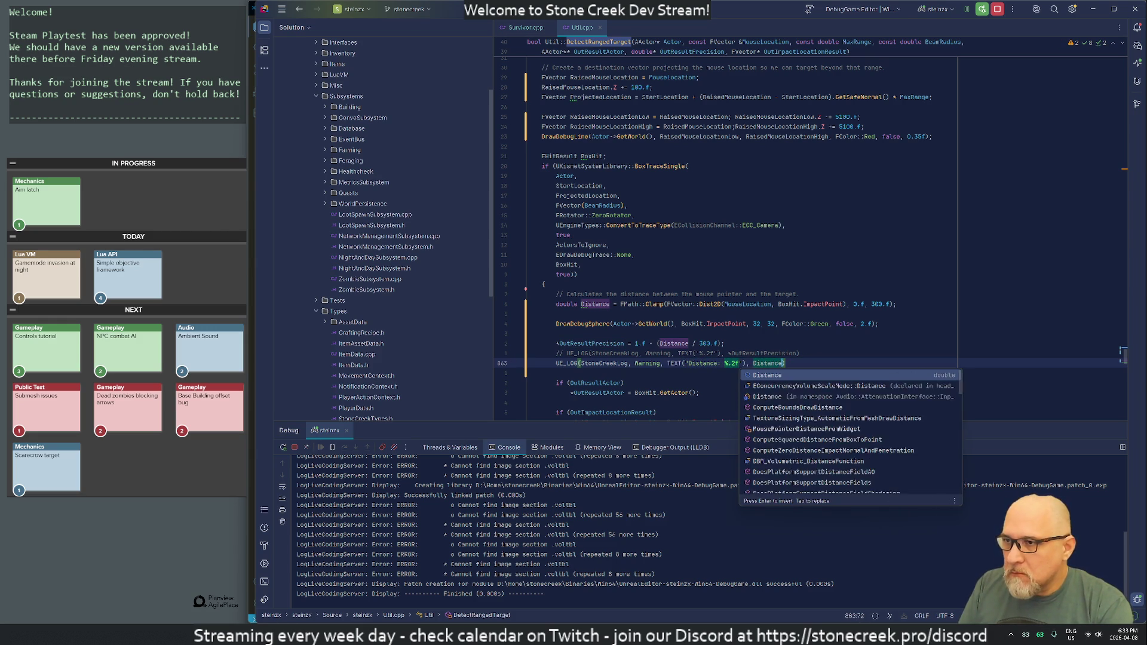
# - Terminate both UE_LOG lines with semicolons and return to the Unreal Editor
pyautogui.press('End')
pyautogui.write(';')
pyautogui.press('Up')
pyautogui.press('End')
pyautogui.write(';')
pyautogui.hotkey('alt', 'Tab')
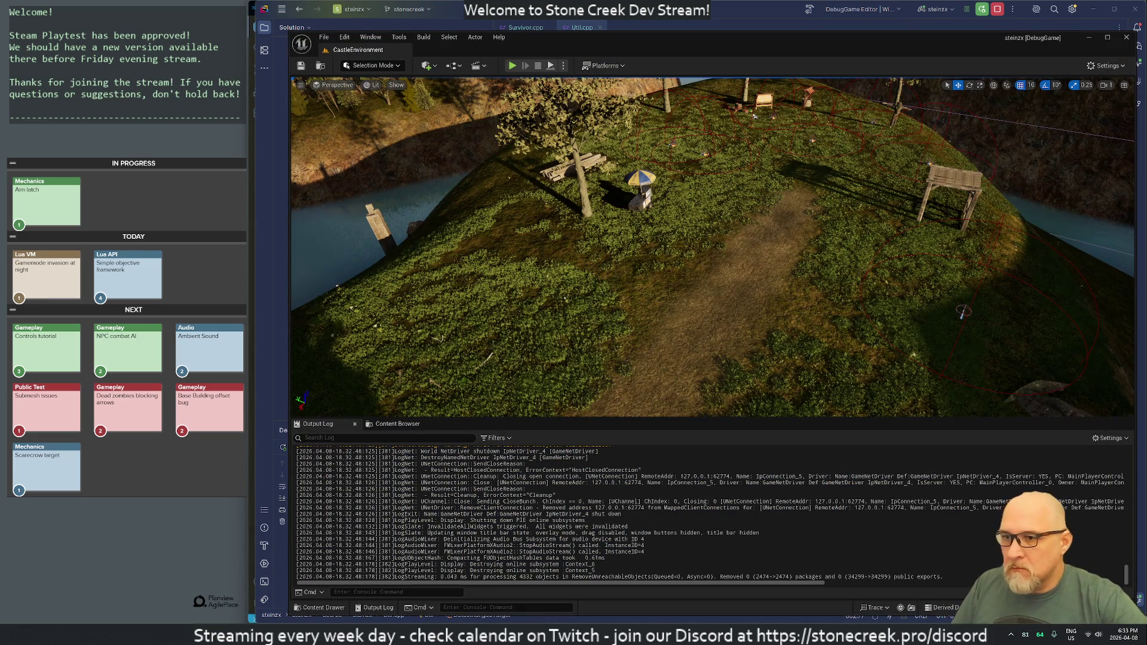
# - Live-code the Distance logging, play, sweep and shoot the bow at the ground, then Stop
pyautogui.hotkey('ctrl', 'alt', 'F11')
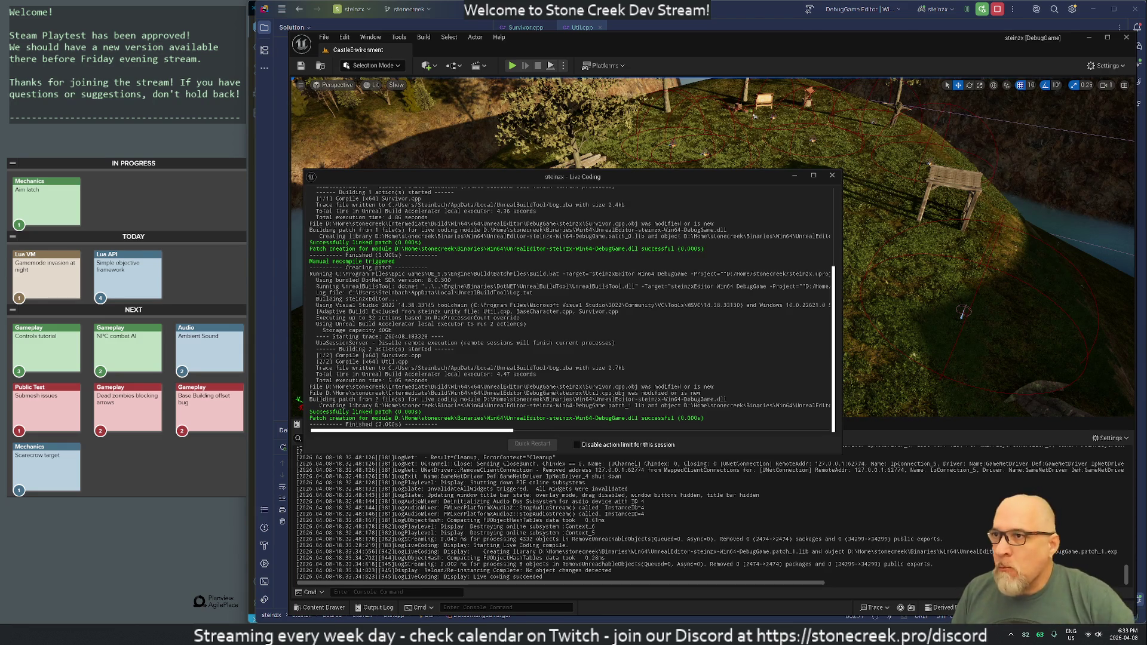
pyautogui.click(831, 175)
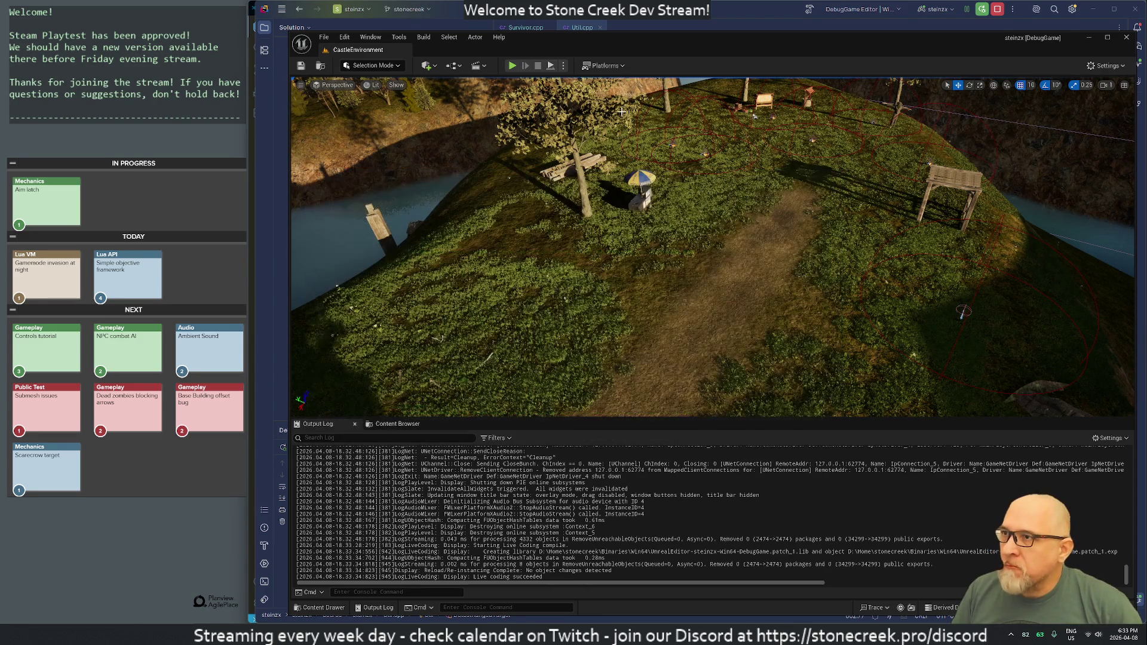
pyautogui.click(511, 66)
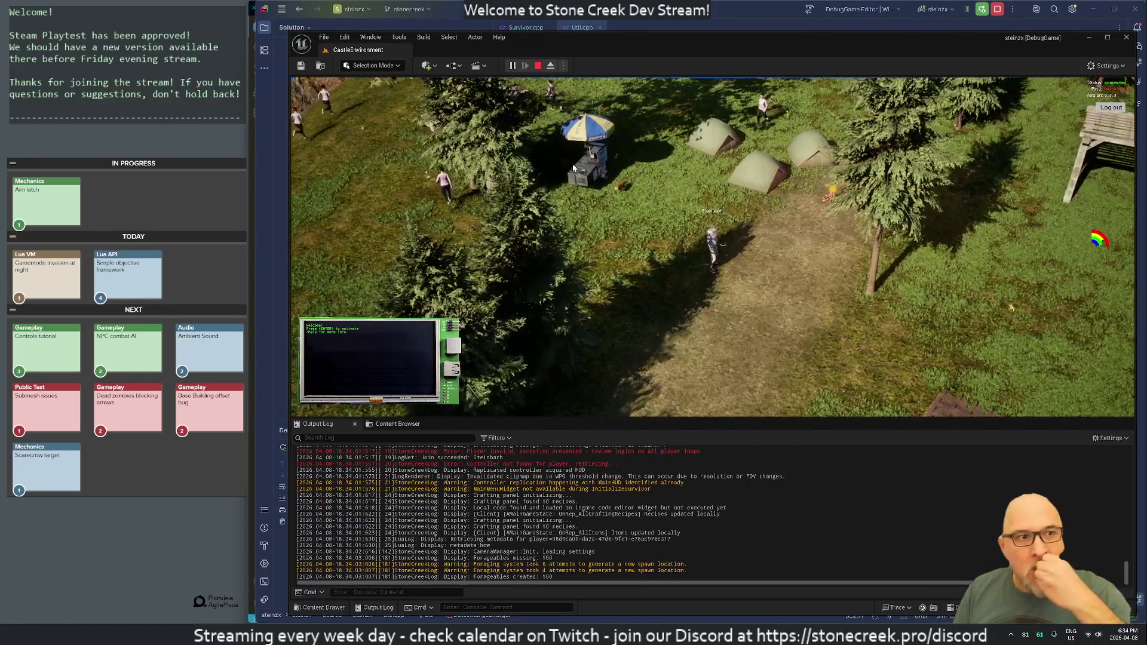
pyautogui.click(775, 272)
pyautogui.moveTo(795, 271); pyautogui.dragTo(863, 323)
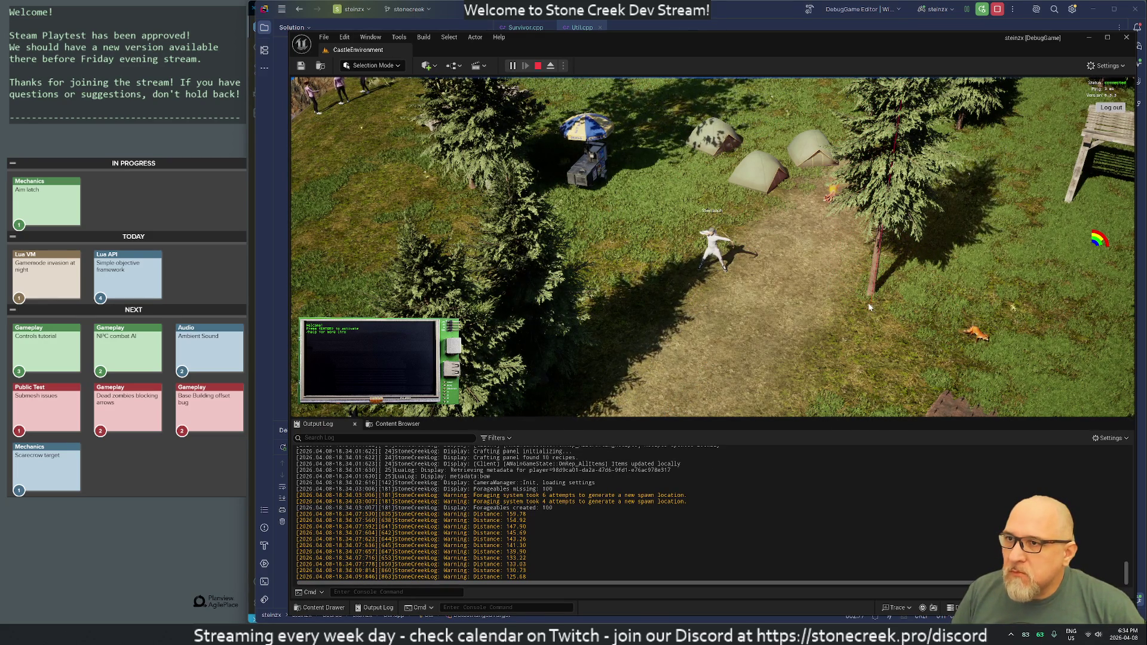
pyautogui.click(871, 300)
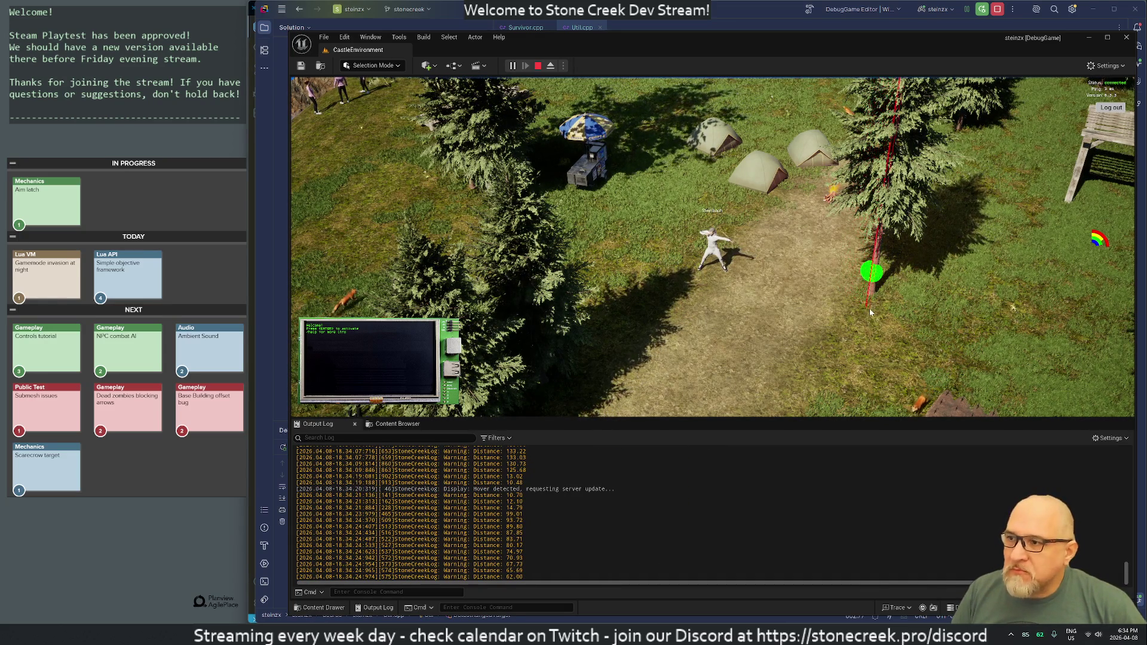
pyautogui.click(537, 66)
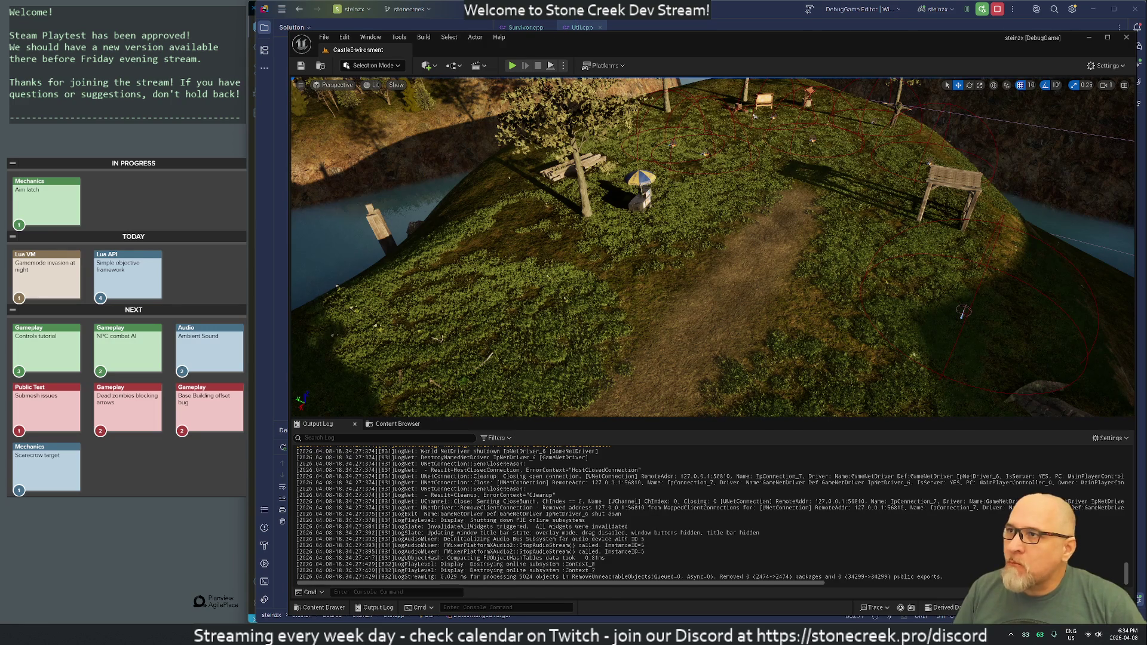
# - In Survivor.cpp, change the DetectRangedTarget beam radius from 10.f to 150.f
pyautogui.click(579, 27)
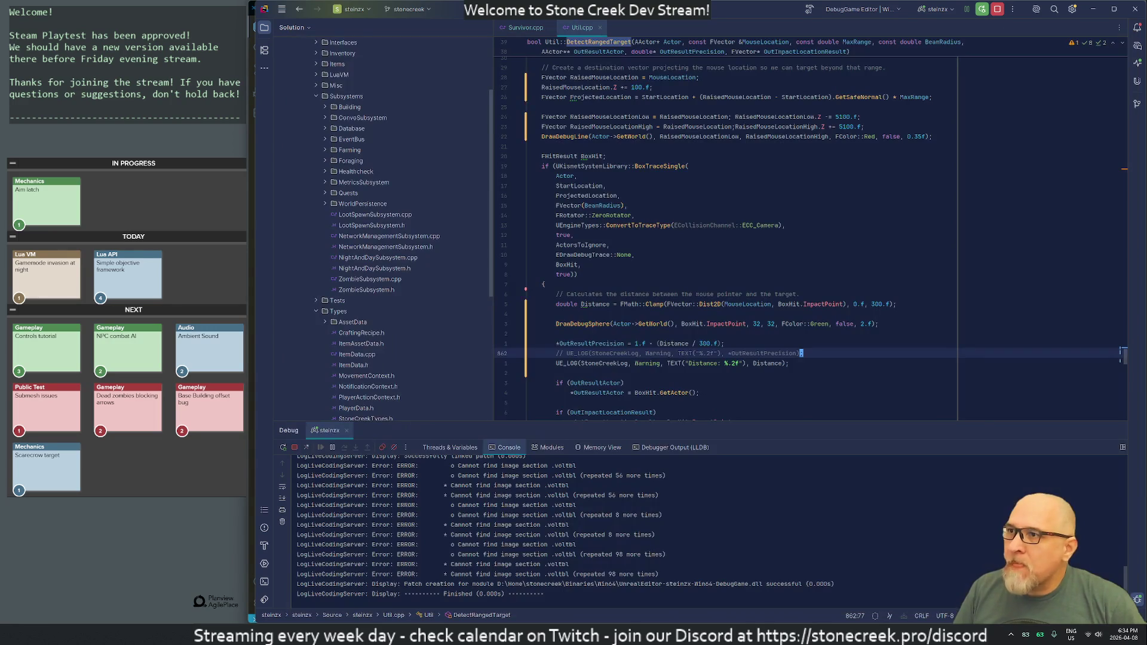
pyautogui.click(520, 28)
pyautogui.click(592, 248)
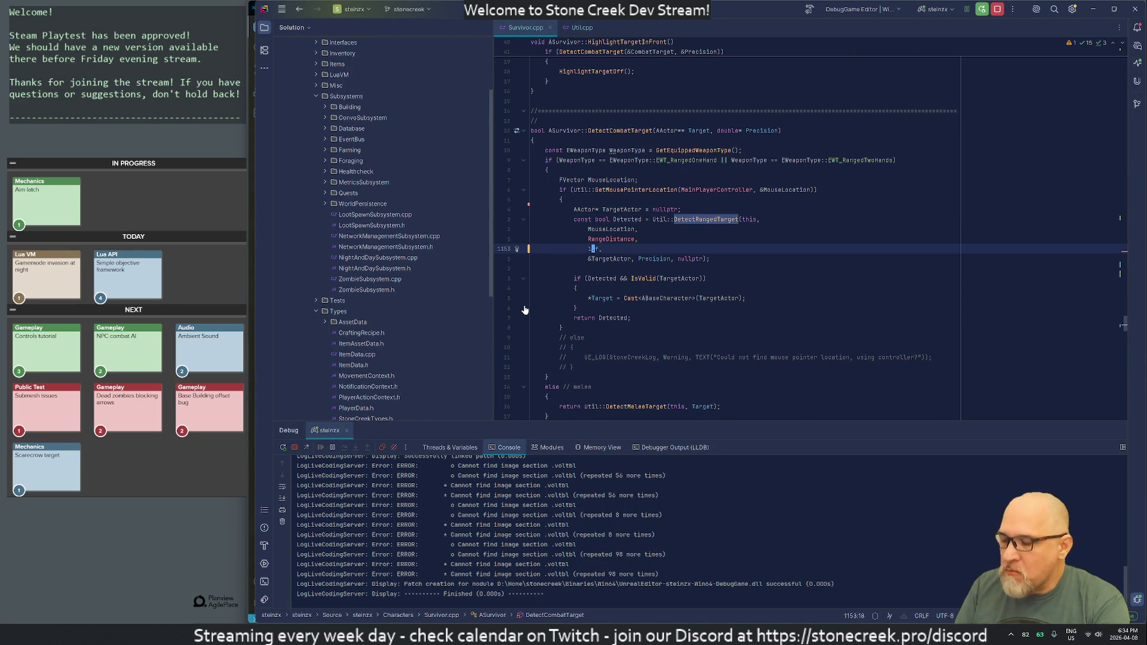
pyautogui.write('5')
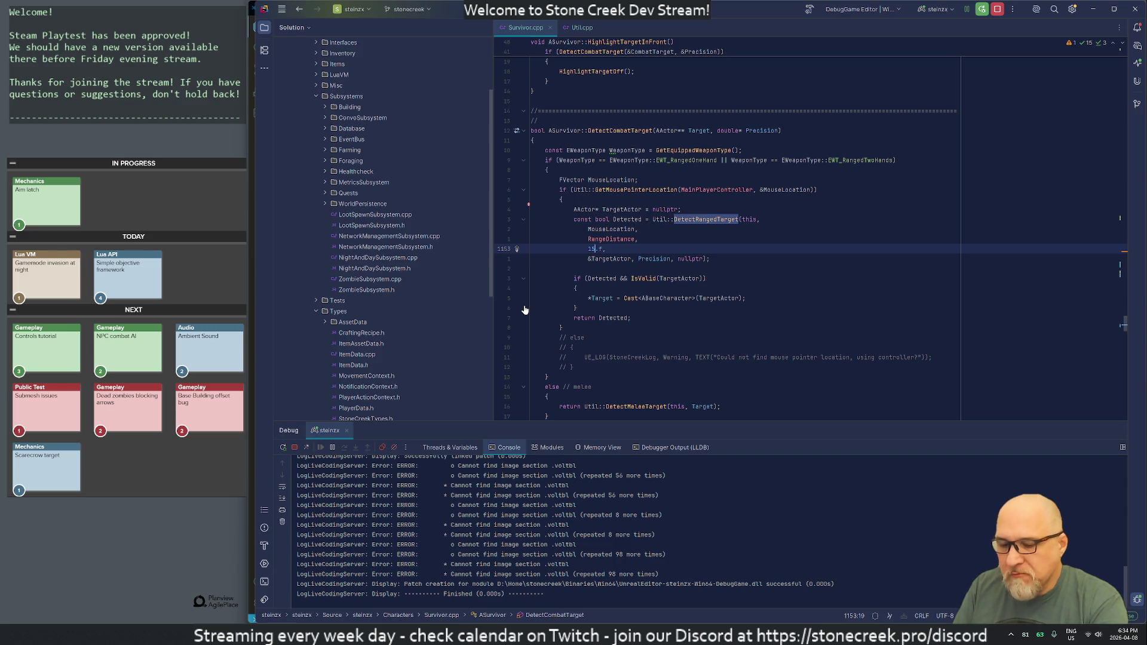
pyautogui.write('0')
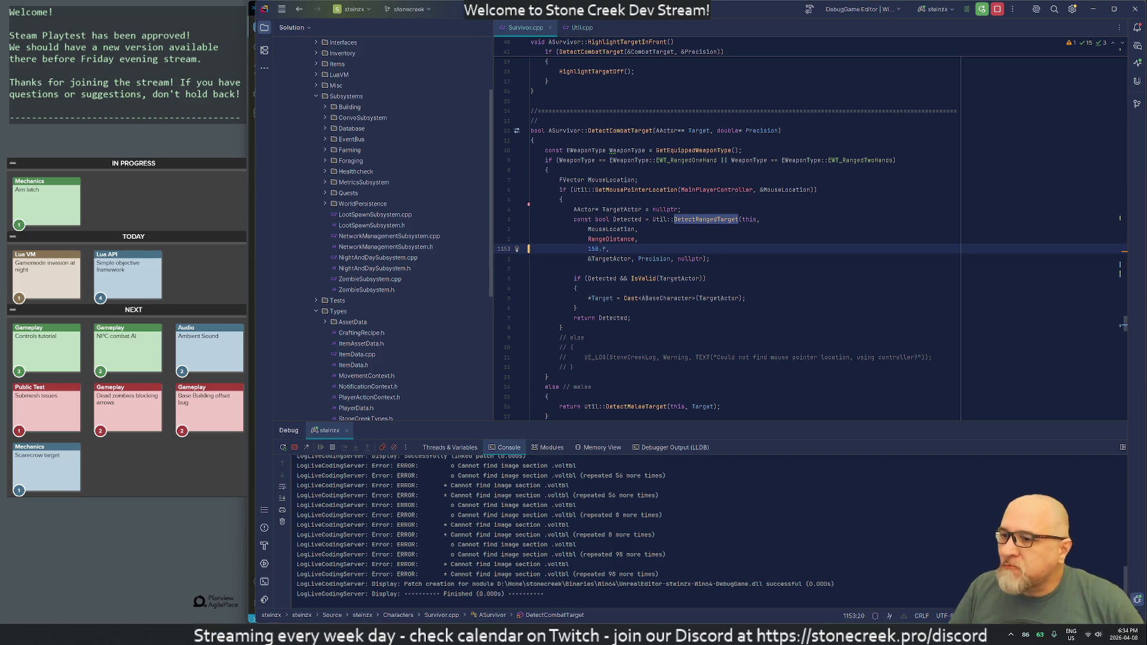
# - Live-code the change, play and attack around the trees to check logged distance, then Stop
pyautogui.hotkey('alt', 'Tab')
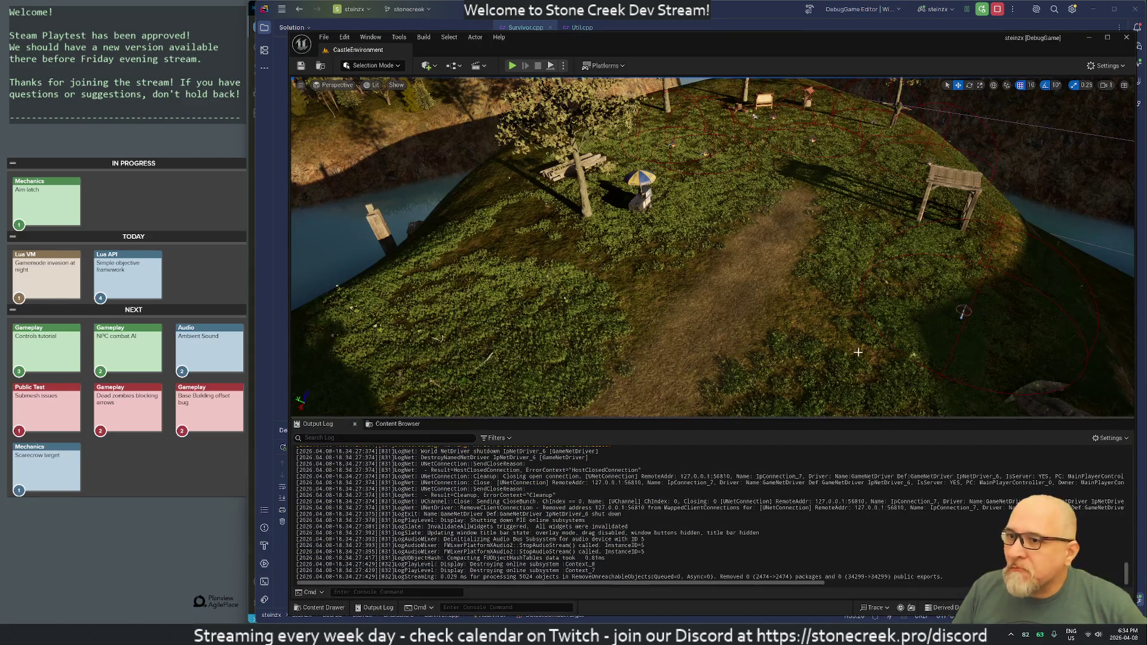
pyautogui.hotkey('ctrl', 'alt', 'F11')
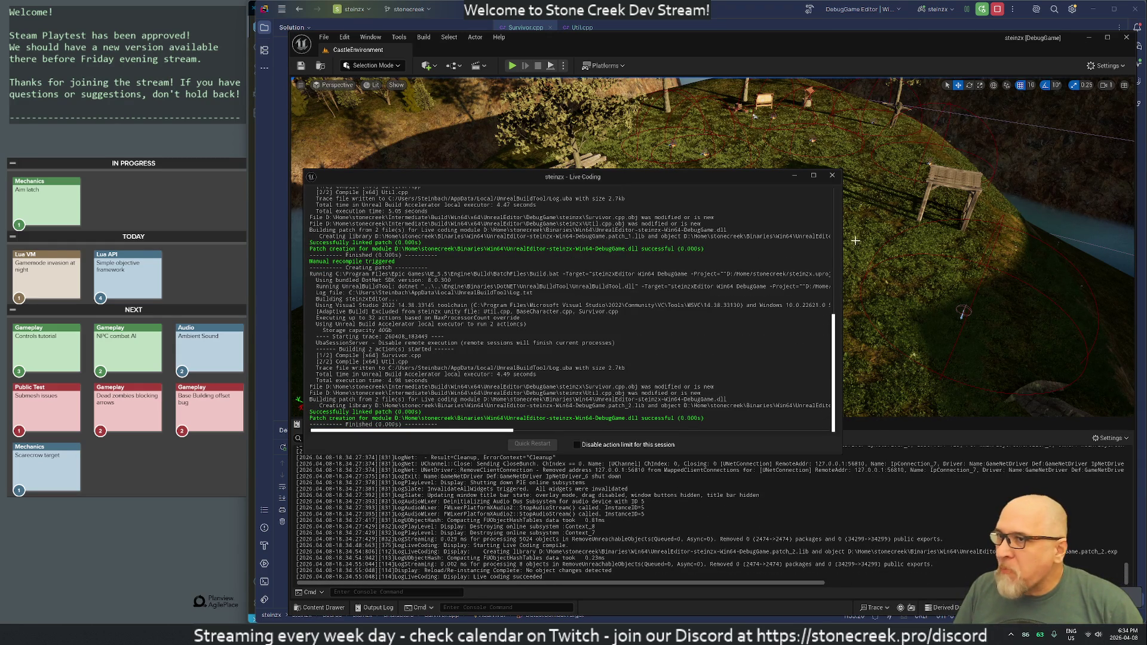
pyautogui.click(830, 177)
pyautogui.click(512, 66)
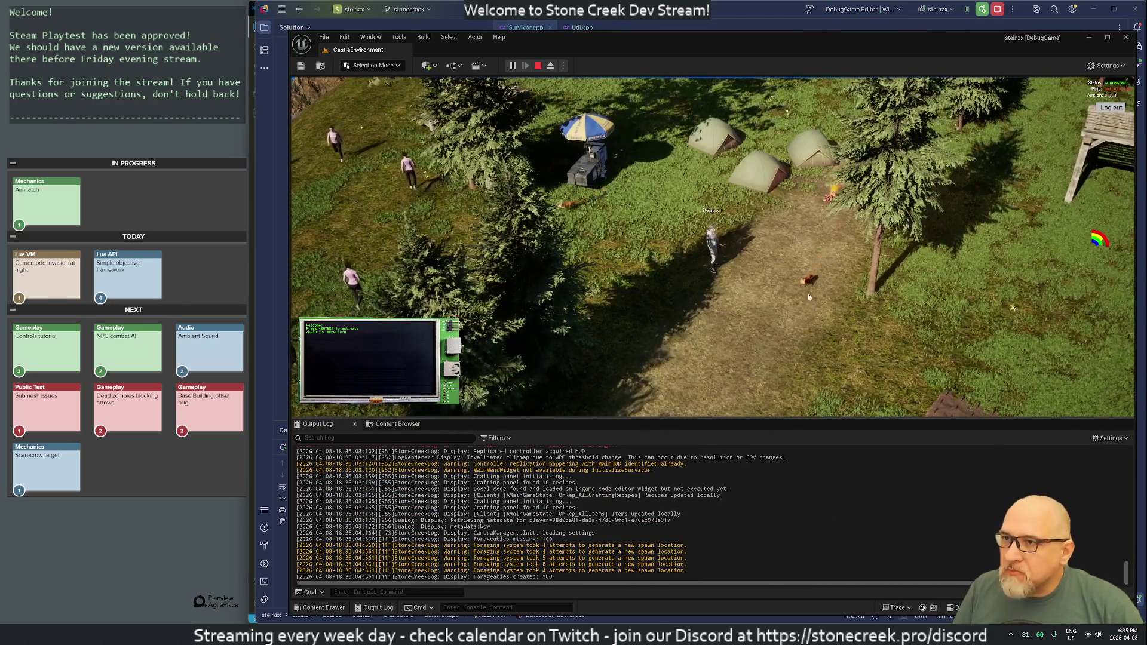
pyautogui.click(810, 281)
pyautogui.click(821, 288)
pyautogui.moveTo(821, 288)
pyautogui.mouseDown()
pyautogui.moveTo(876, 298)
pyautogui.moveTo(865, 291)
pyautogui.mouseUp()
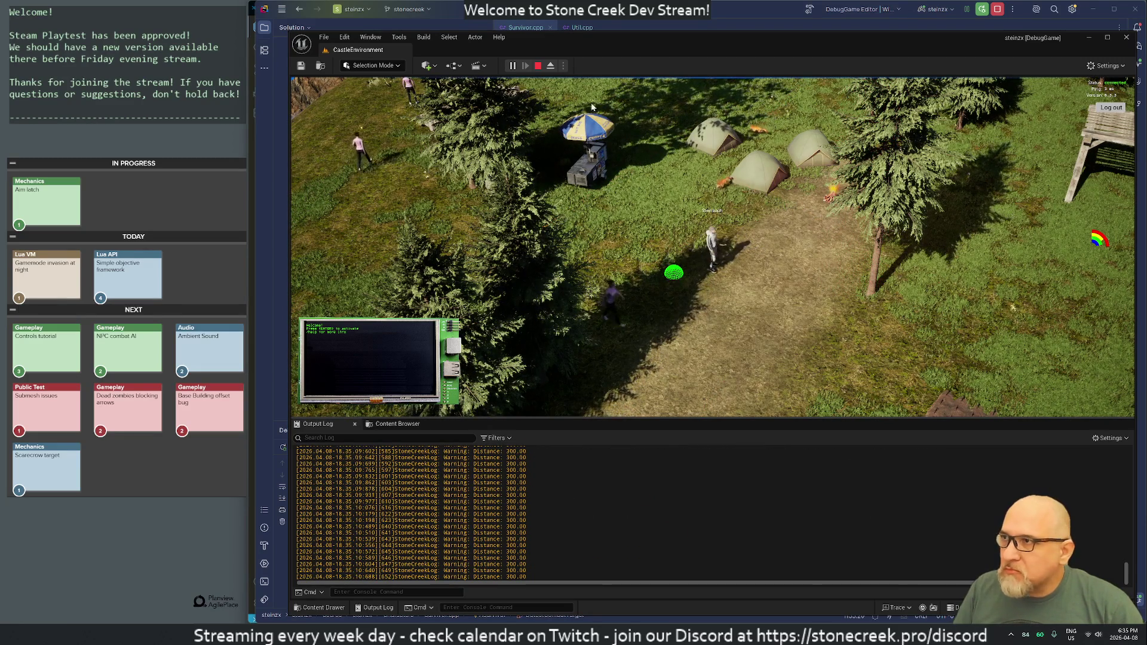
pyautogui.click(537, 66)
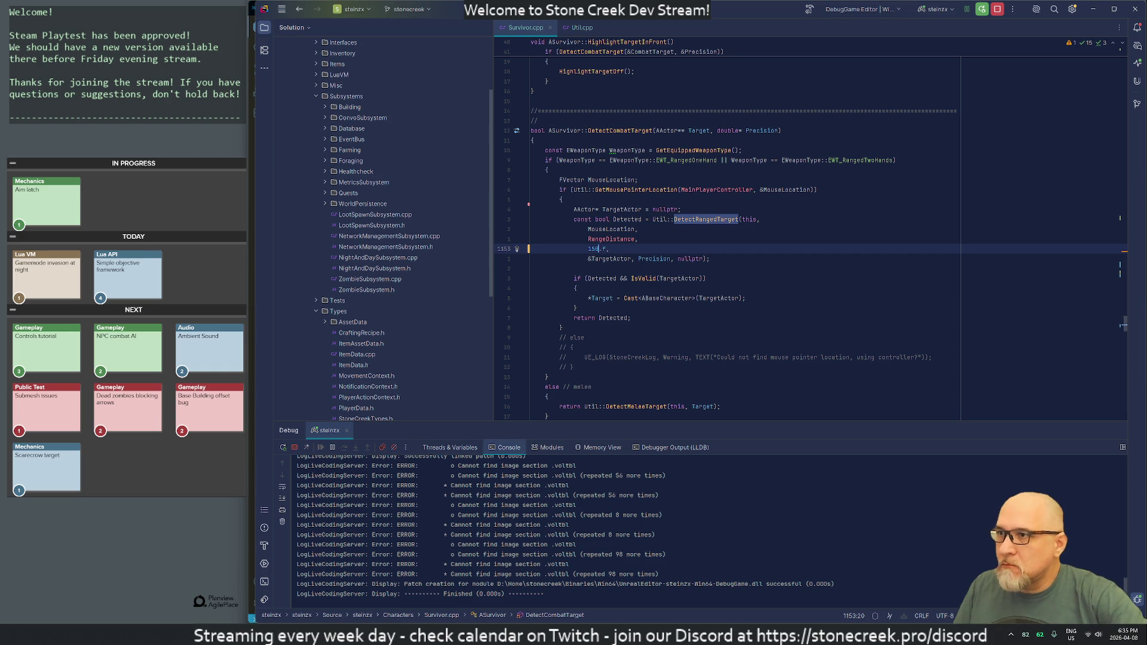
# - Change the DetectRangedTarget beam radius from 150.f to 100.f and recompile it with Live Coding in Unreal Editor
pyautogui.press('BackSpace')
pyautogui.press('BackSpace')
pyautogui.write('00')
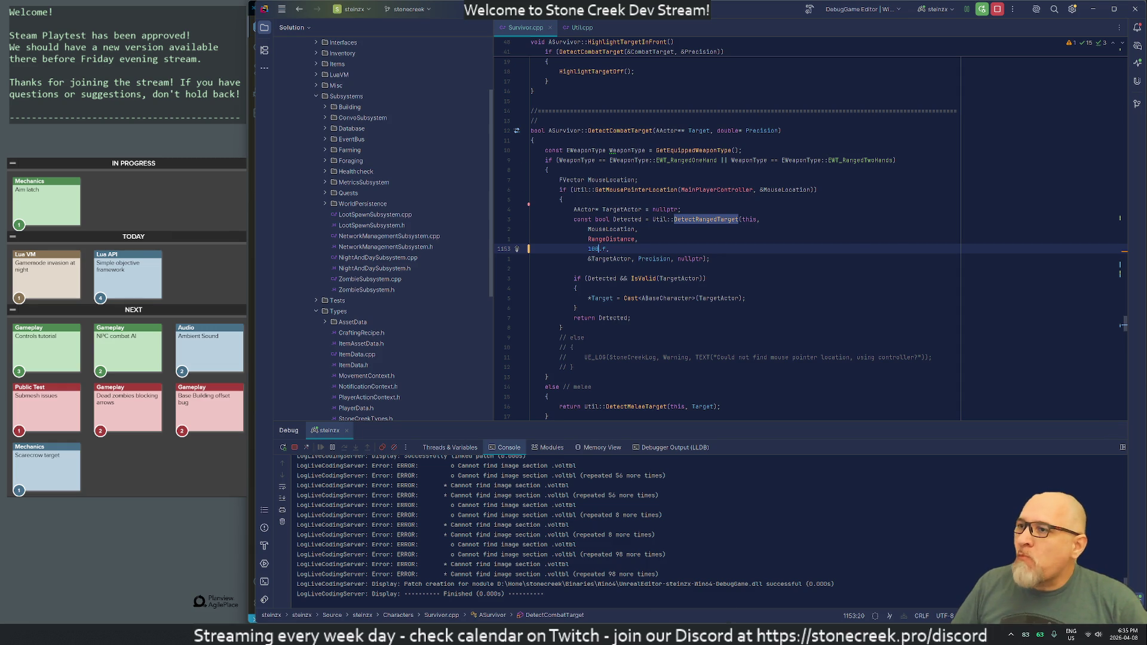
pyautogui.click(691, 634)
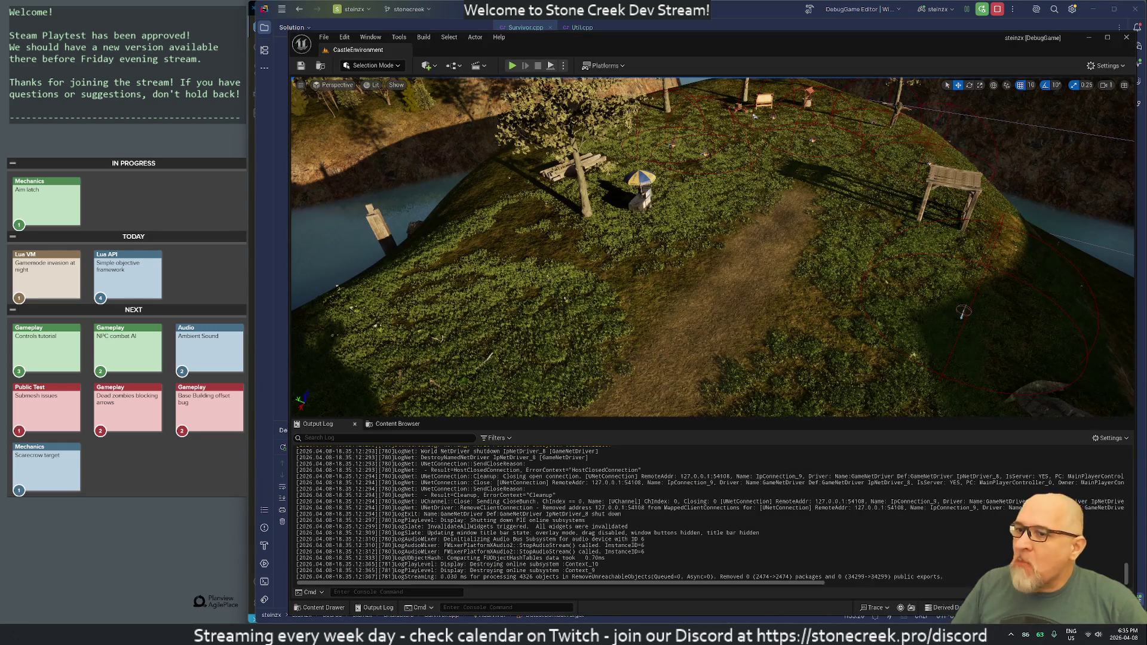
pyautogui.hotkey('ctrl', 'alt', 'F11')
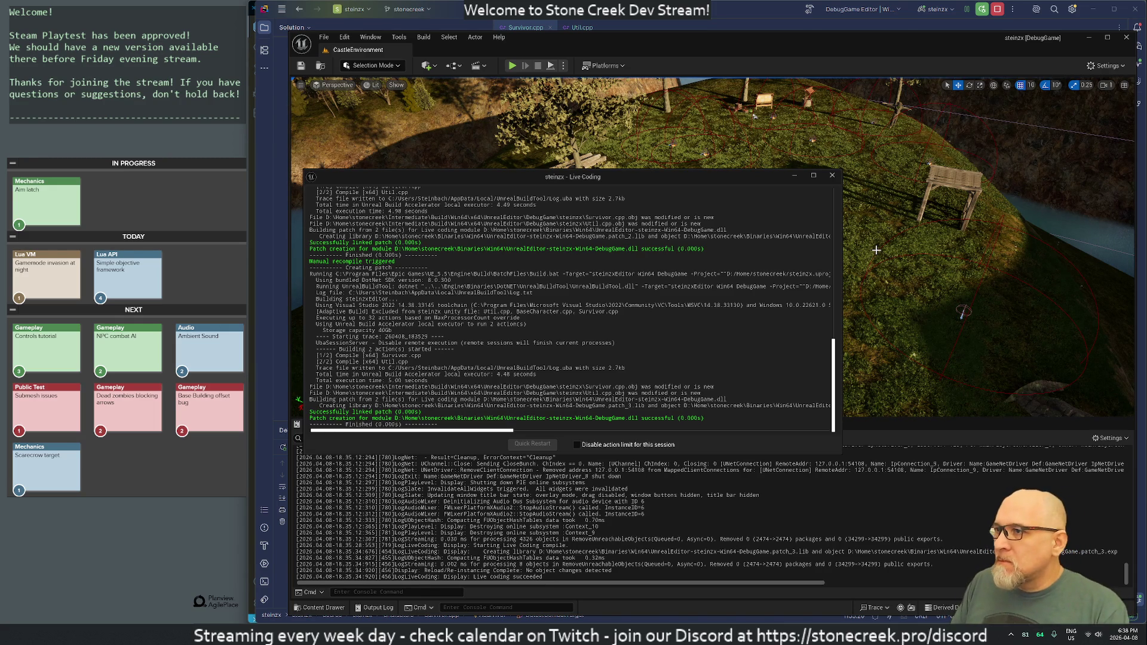
# - Close the Live Coding log and play-test ground and right-side aiming with the 100.f beam radius
pyautogui.moveTo(527, 183)
pyautogui.mouseDown()
pyautogui.moveTo(735, 207)
pyautogui.moveTo(671, 233)
pyautogui.mouseUp()
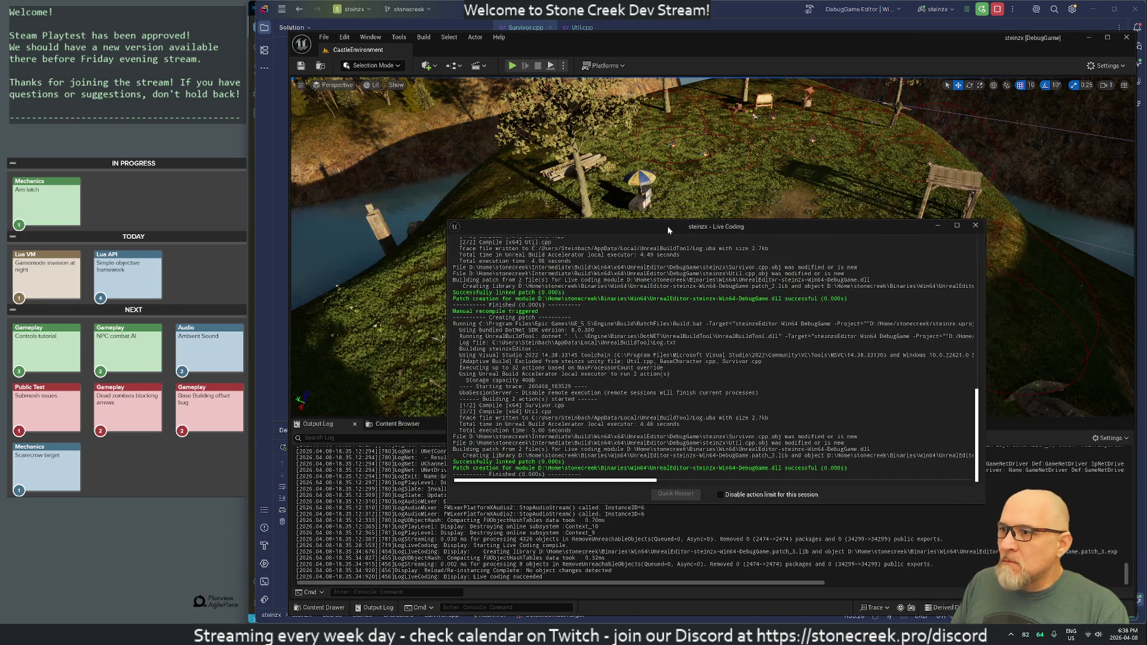
pyautogui.click(975, 225)
pyautogui.click(512, 66)
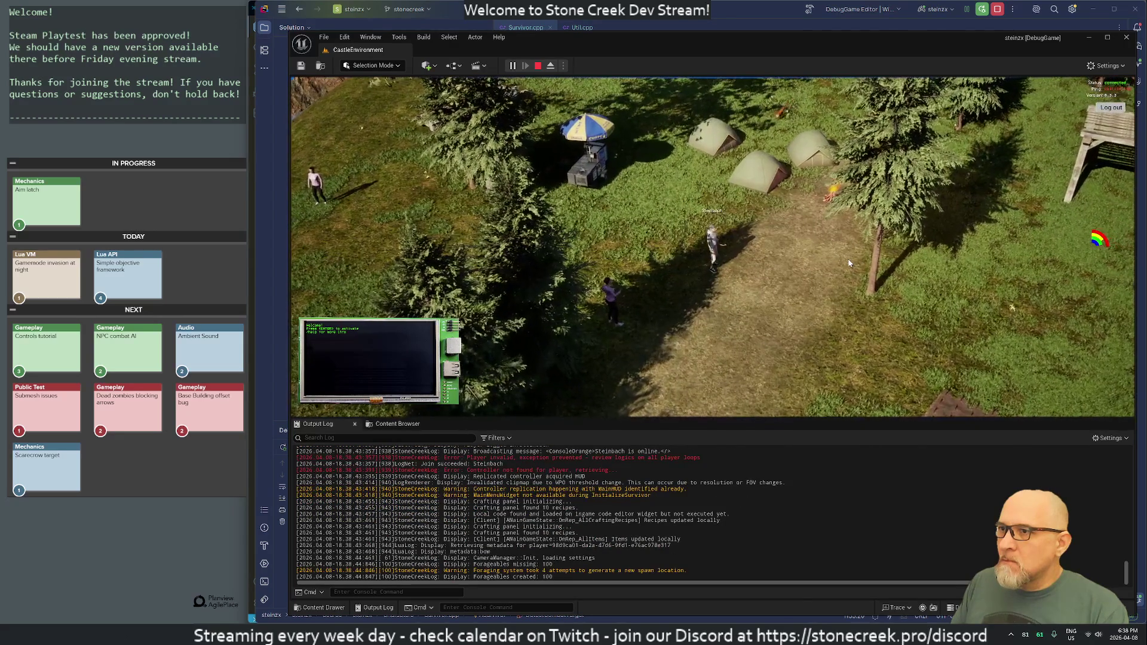
pyautogui.press('s')
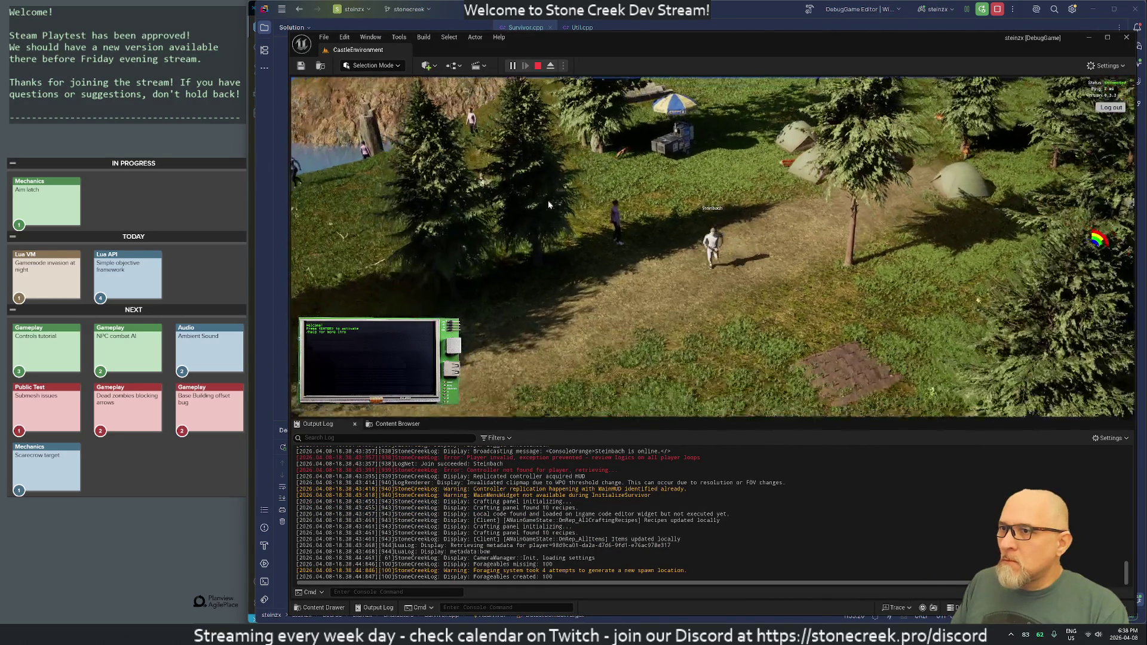
pyautogui.click(547, 238)
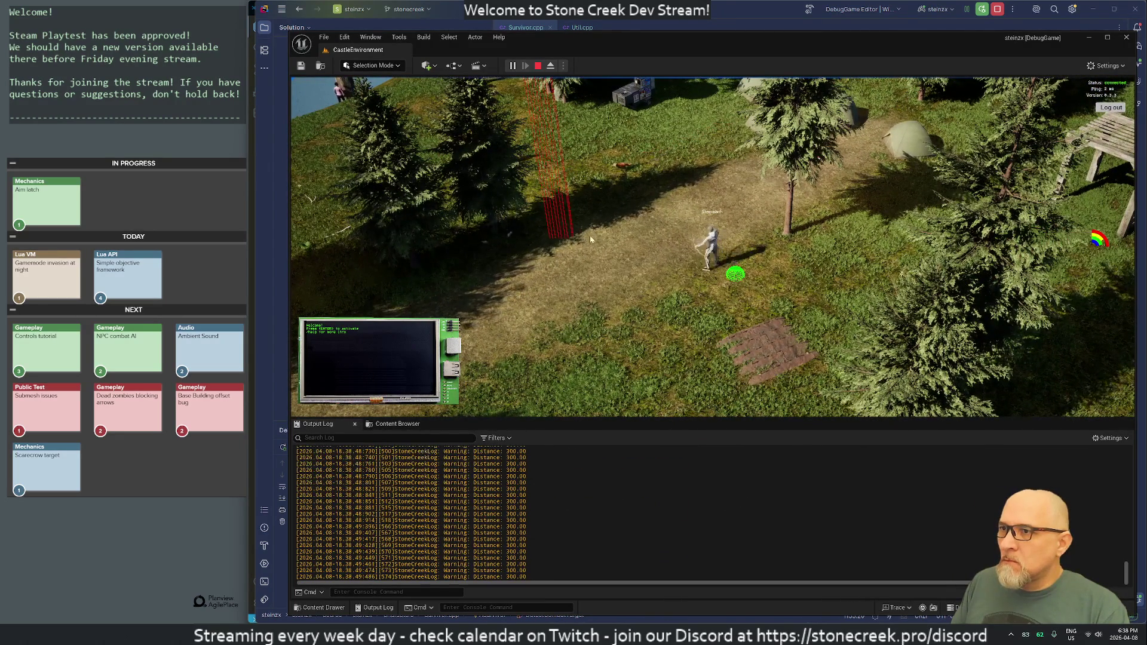
pyautogui.press('a')
pyautogui.click(831, 235)
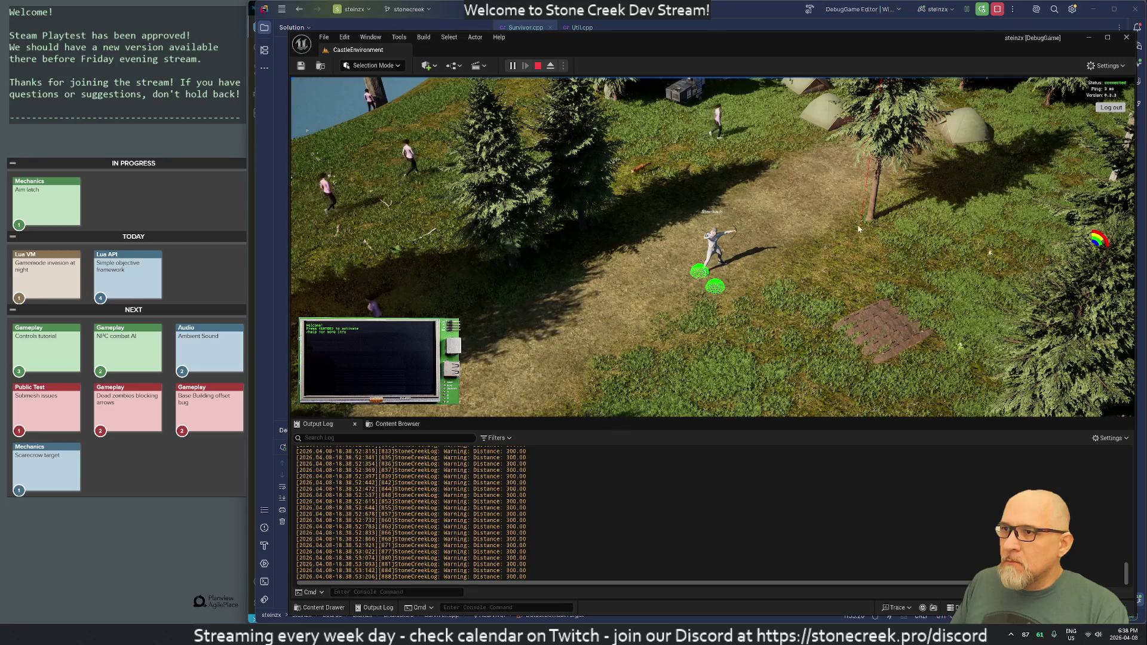
pyautogui.press('Escape')
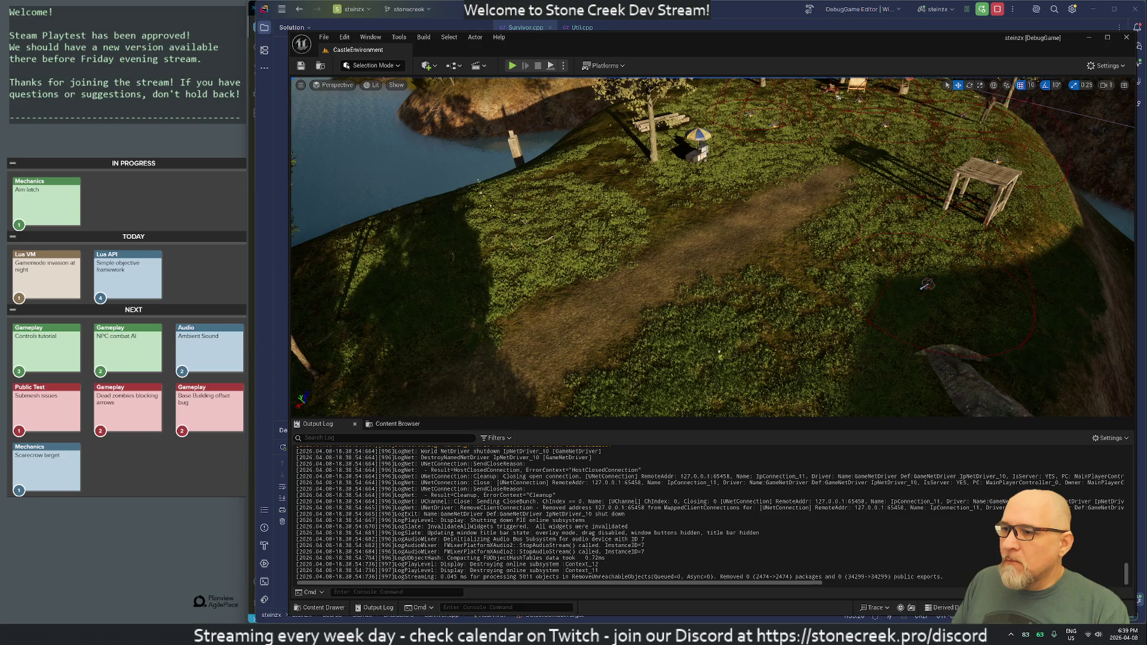
# - Change the Survivor.cpp beam radius from 100.f to 10.f and return to Unreal Editor
pyautogui.hotkey('alt', 'Tab')
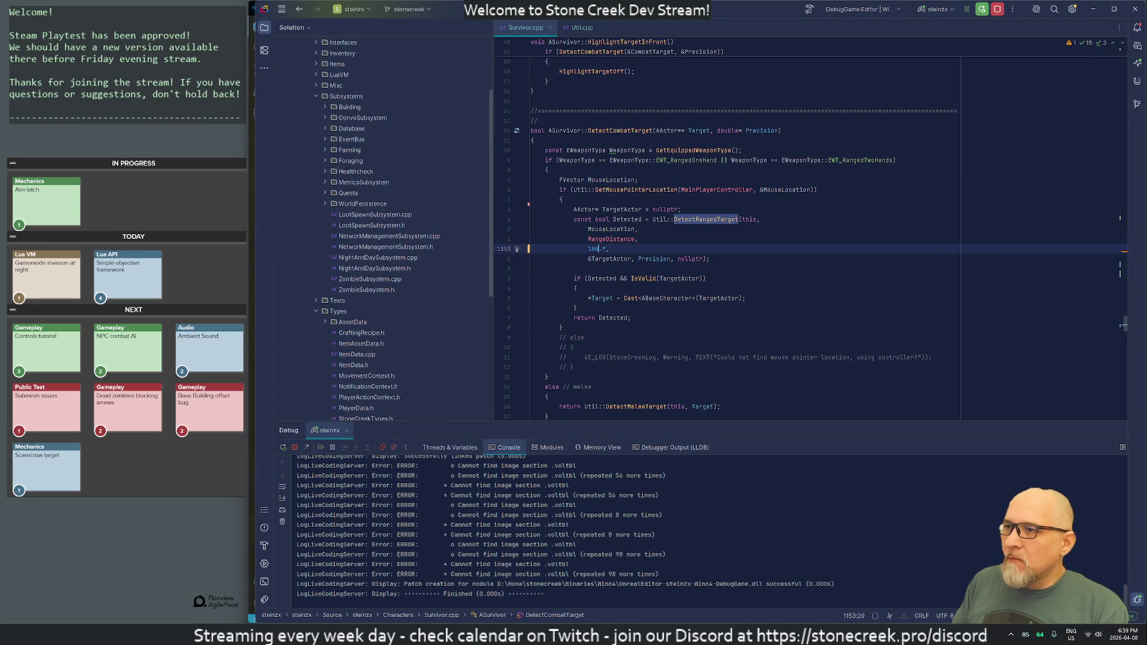
pyautogui.press('BackSpace')
pyautogui.press('Left')
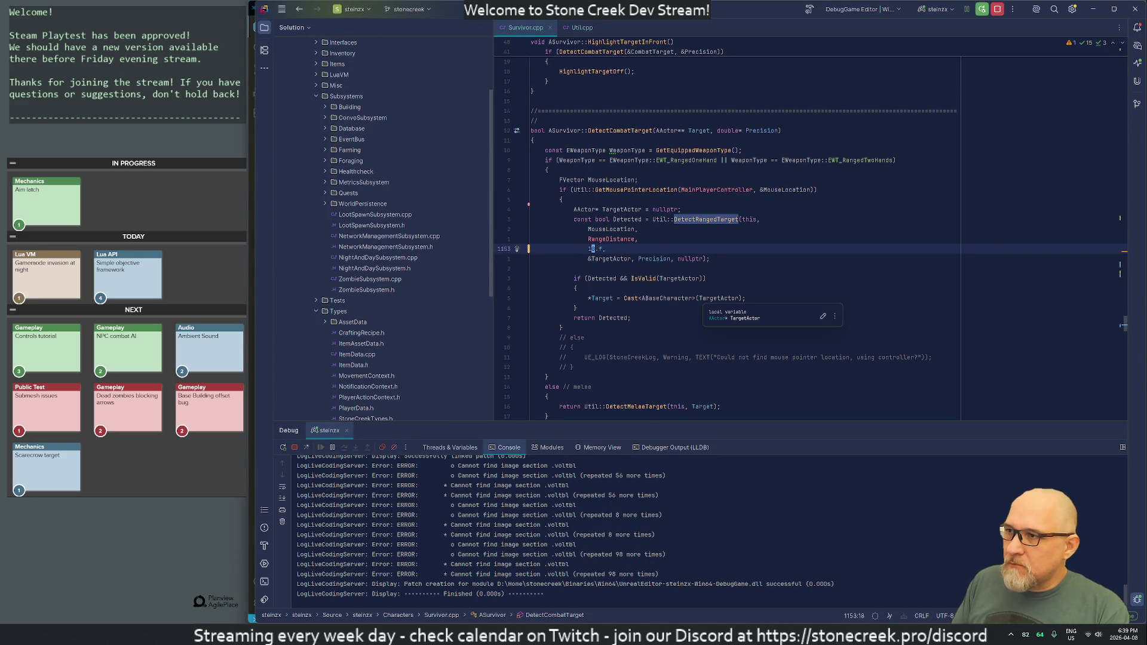
pyautogui.press('Left')
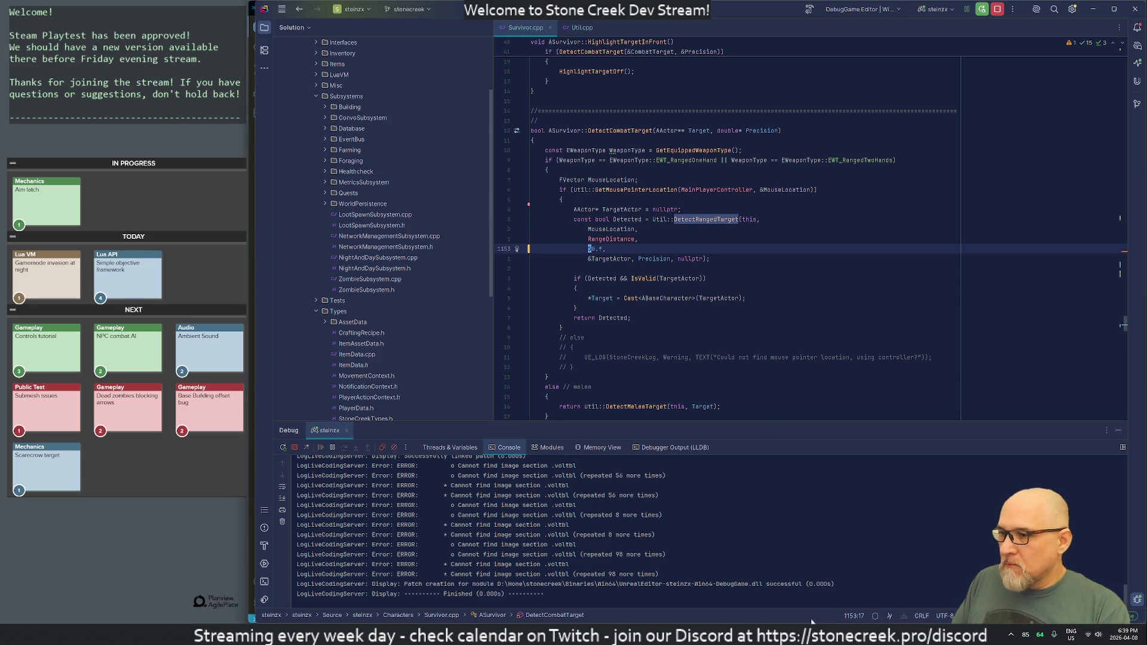
pyautogui.hotkey('alt', 'Tab')
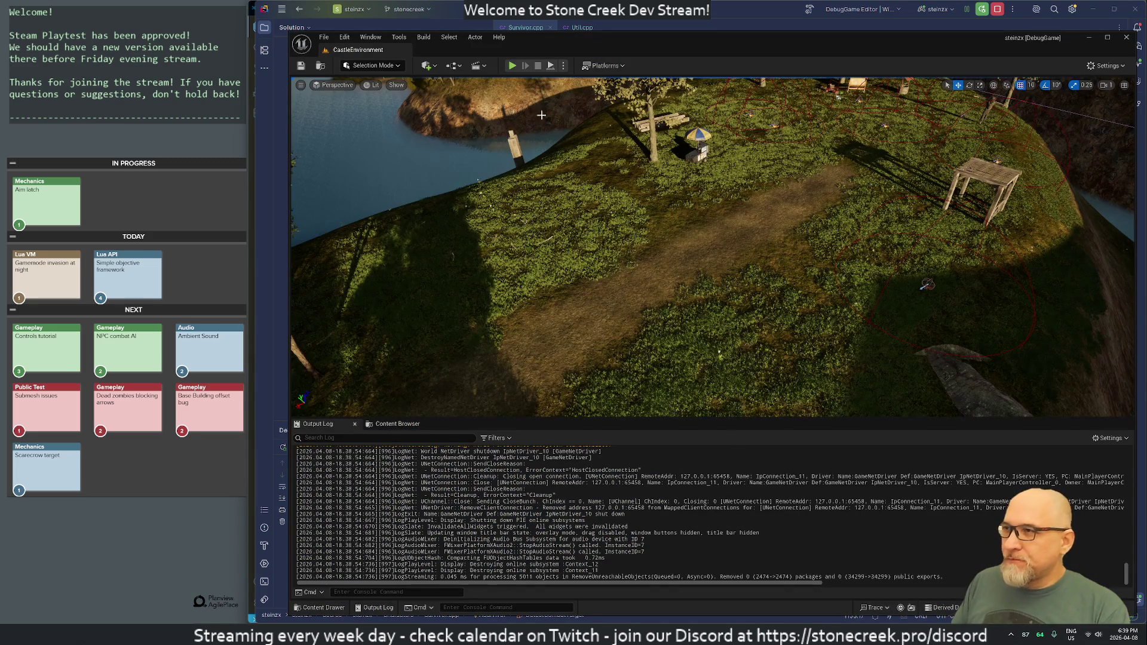
# - Live-recompile, then play-test aiming at a target so Distance logs drop below 300
pyautogui.hotkey('ctrl', 'alt', 'F11')
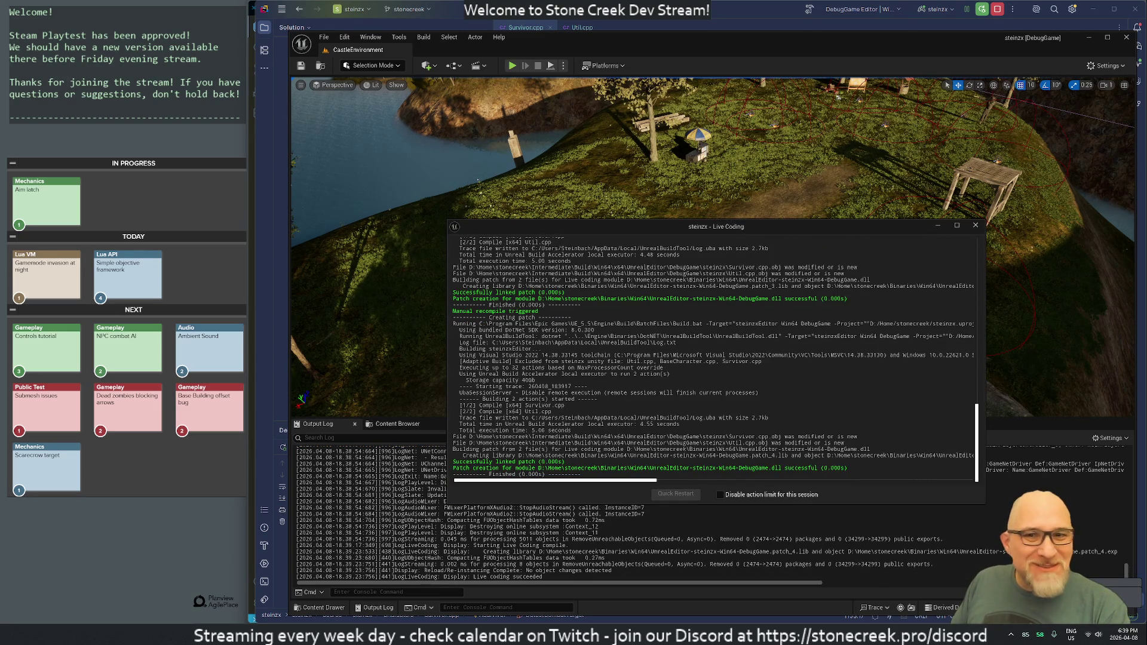
pyautogui.click(975, 226)
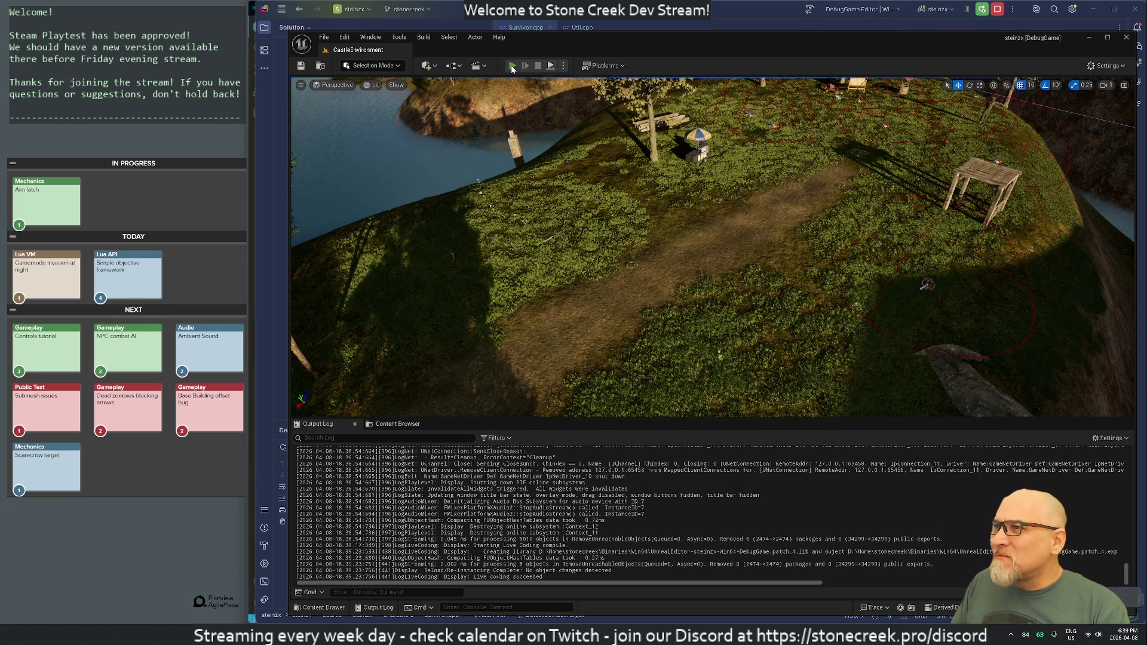
pyautogui.click(512, 66)
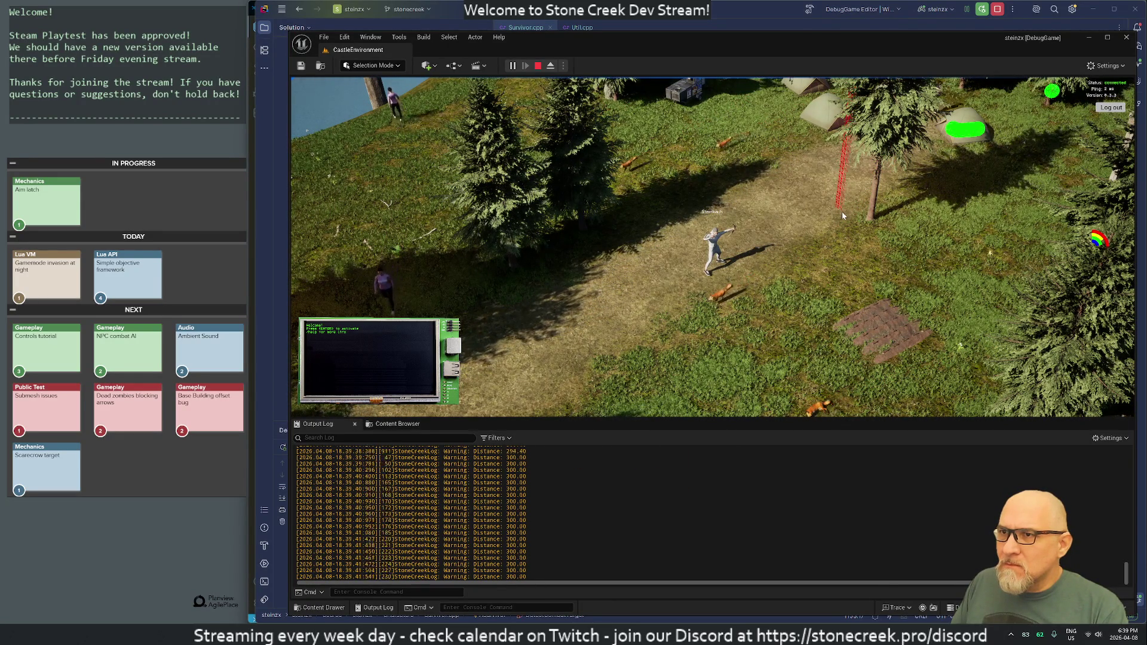
pyautogui.click(860, 216)
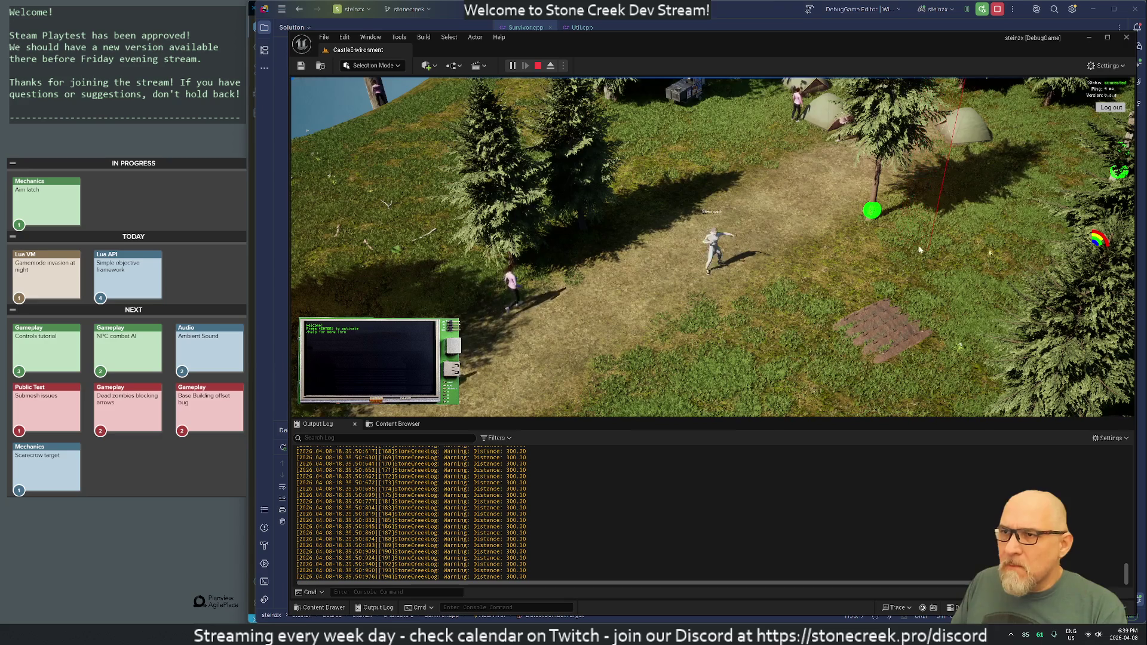
pyautogui.press('Escape')
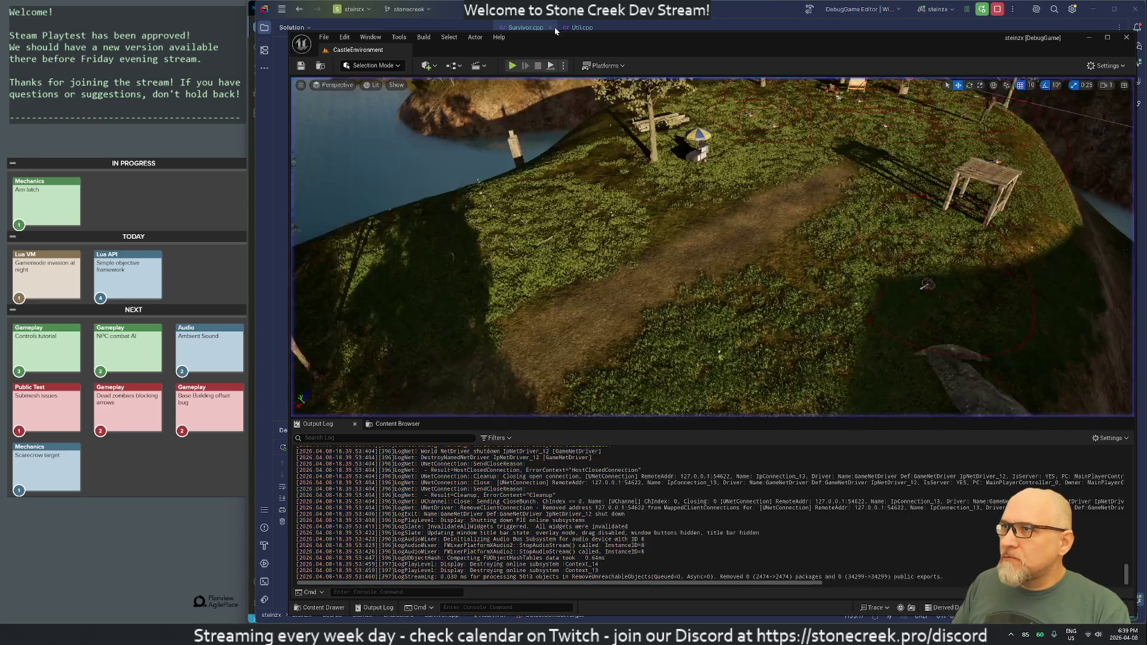
# - In Util.cpp, change the DrawDebugSphere duration from 2.f to .5f
pyautogui.click(554, 26)
pyautogui.click(580, 27)
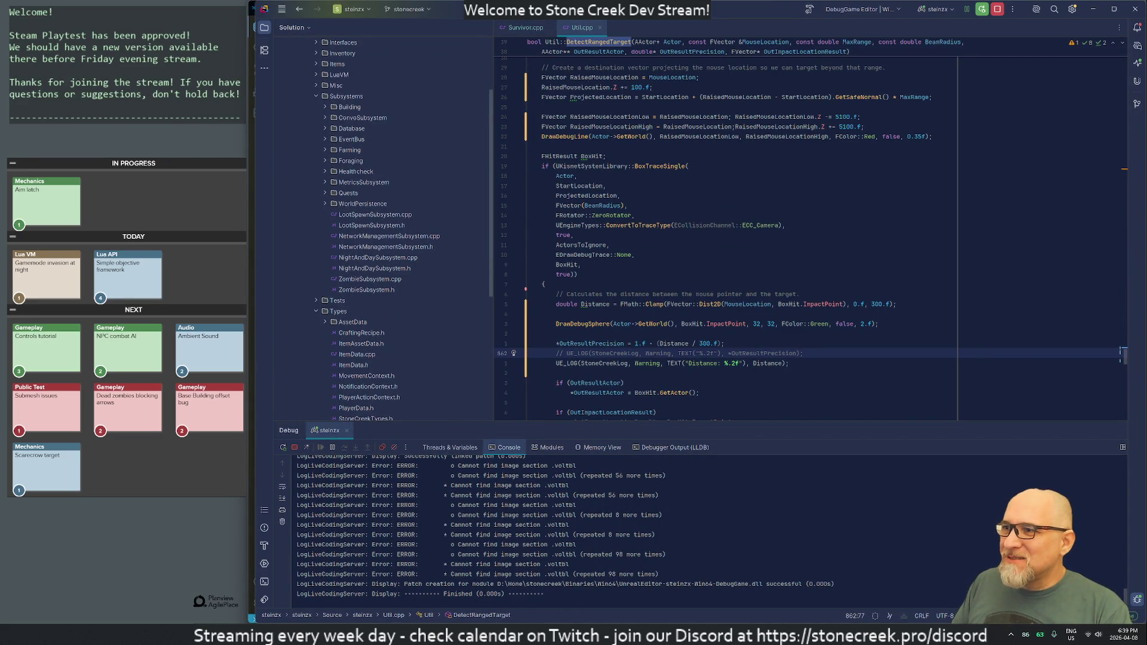
pyautogui.click(855, 324)
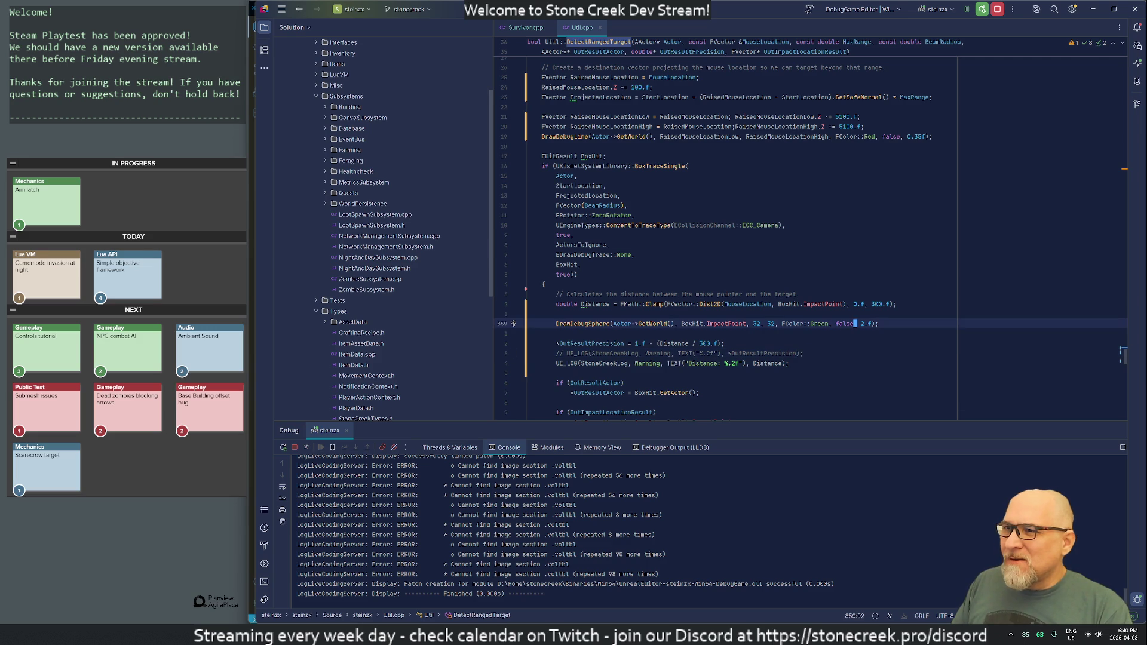
pyautogui.click(861, 324)
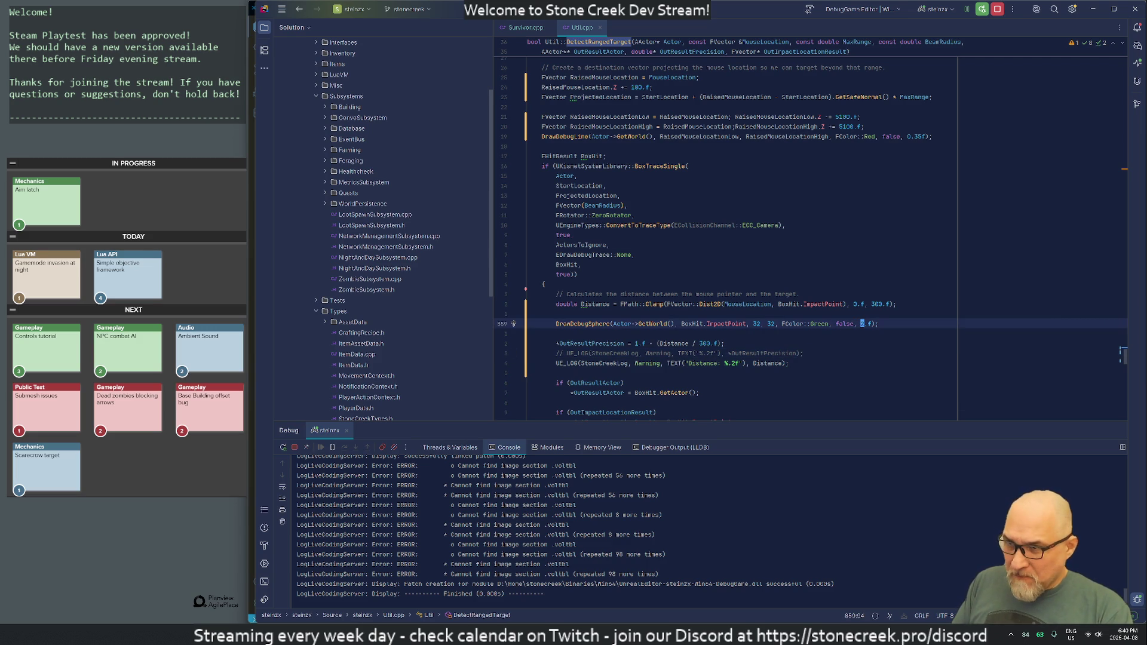
pyautogui.press('Delete')
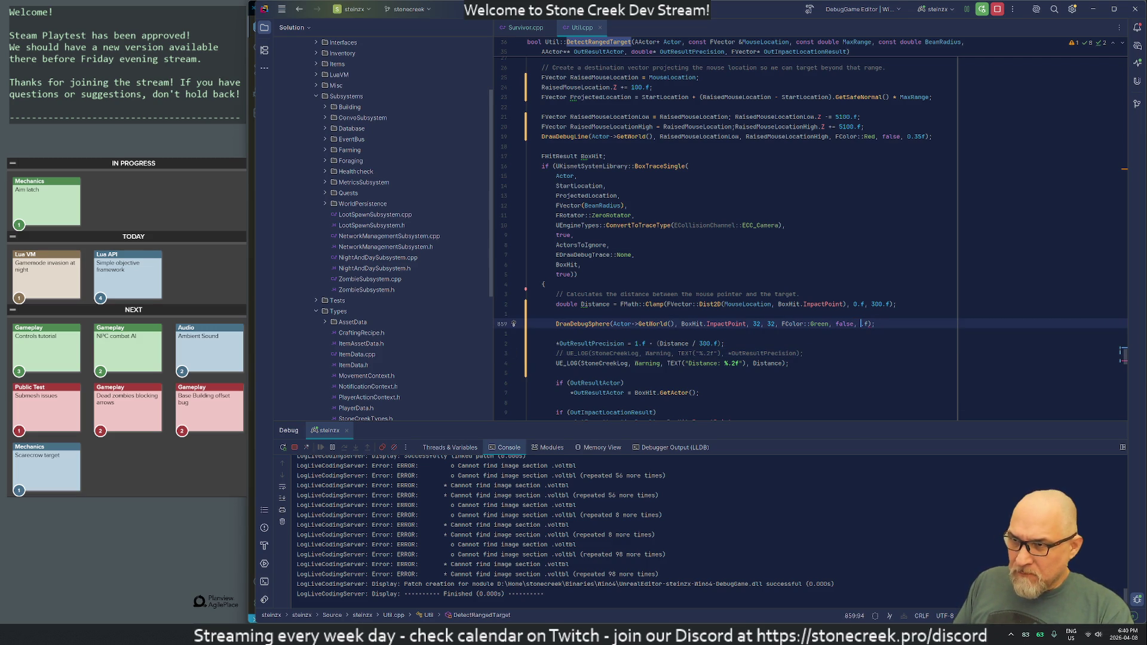
pyautogui.click(864, 324)
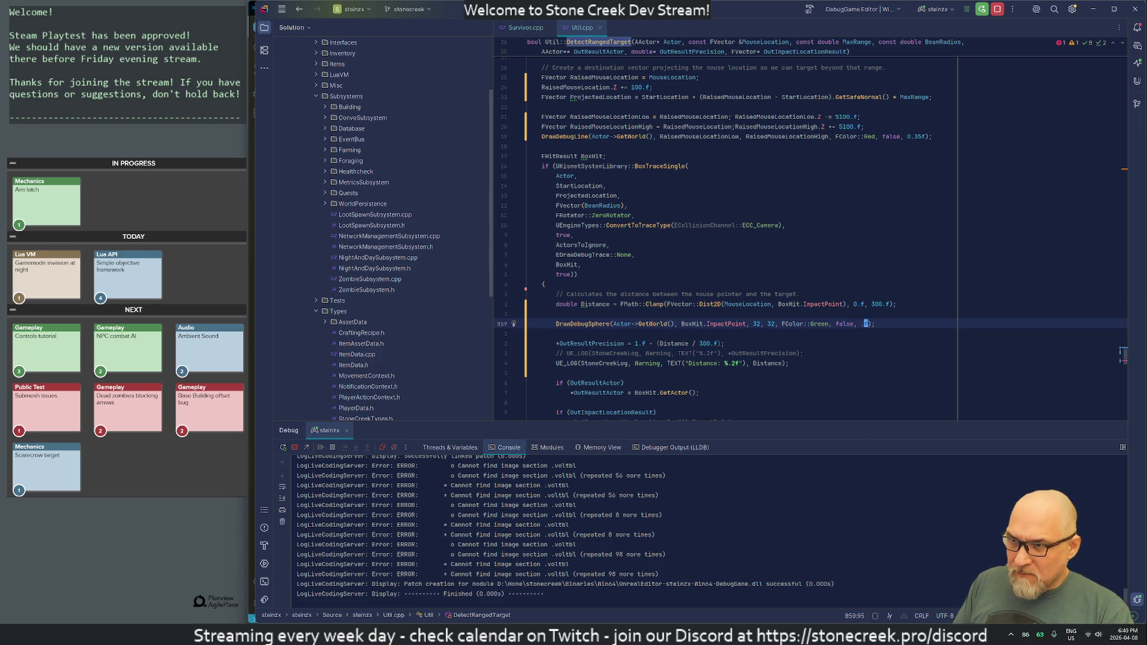
pyautogui.write('5')
# - Change the DrawDebugLine duration from 0.35f to 0.15f and return to Unreal Editor
pyautogui.click(607, 245)
pyautogui.click(649, 87)
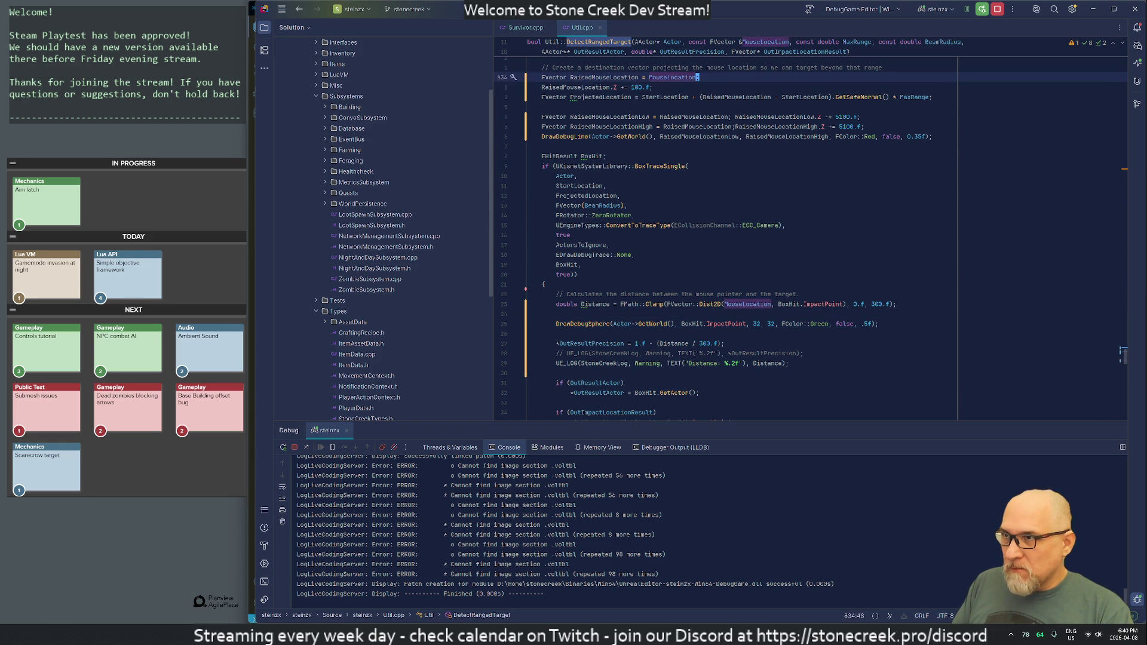
pyautogui.click(858, 97)
pyautogui.press('Down')
pyautogui.press('Down')
pyautogui.press('Down')
pyautogui.press('Right')
pyautogui.press('Right')
pyautogui.hotkey('ctrl', 'Right')
pyautogui.hotkey('ctrl', 'Right')
pyautogui.hotkey('ctrl', 'Right')
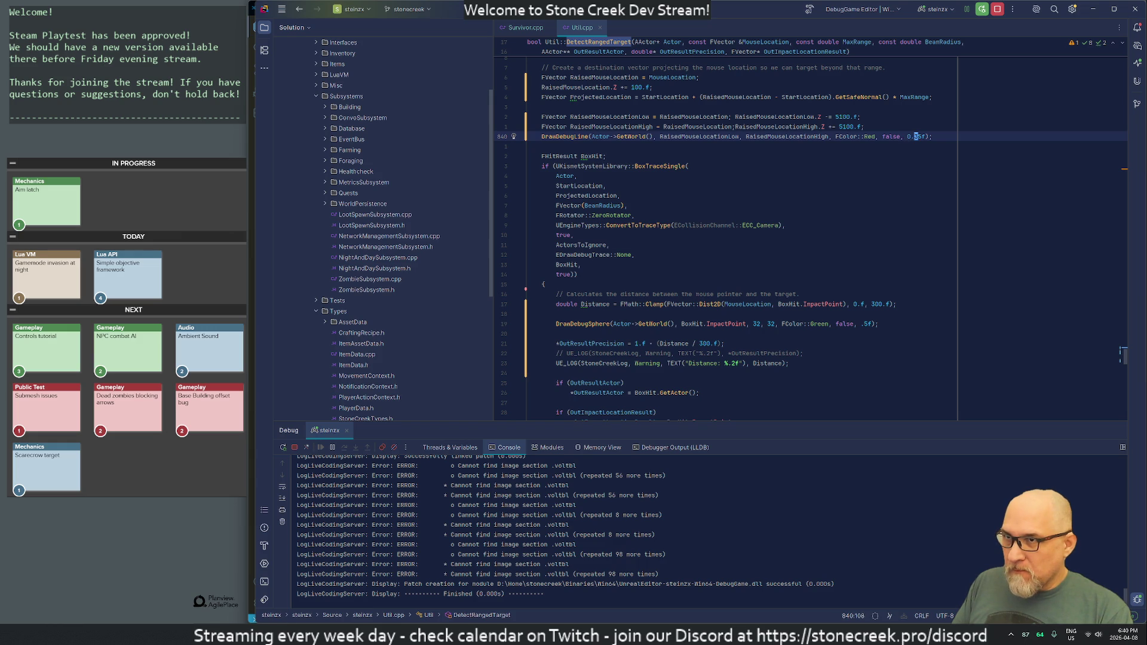
pyautogui.write('1')
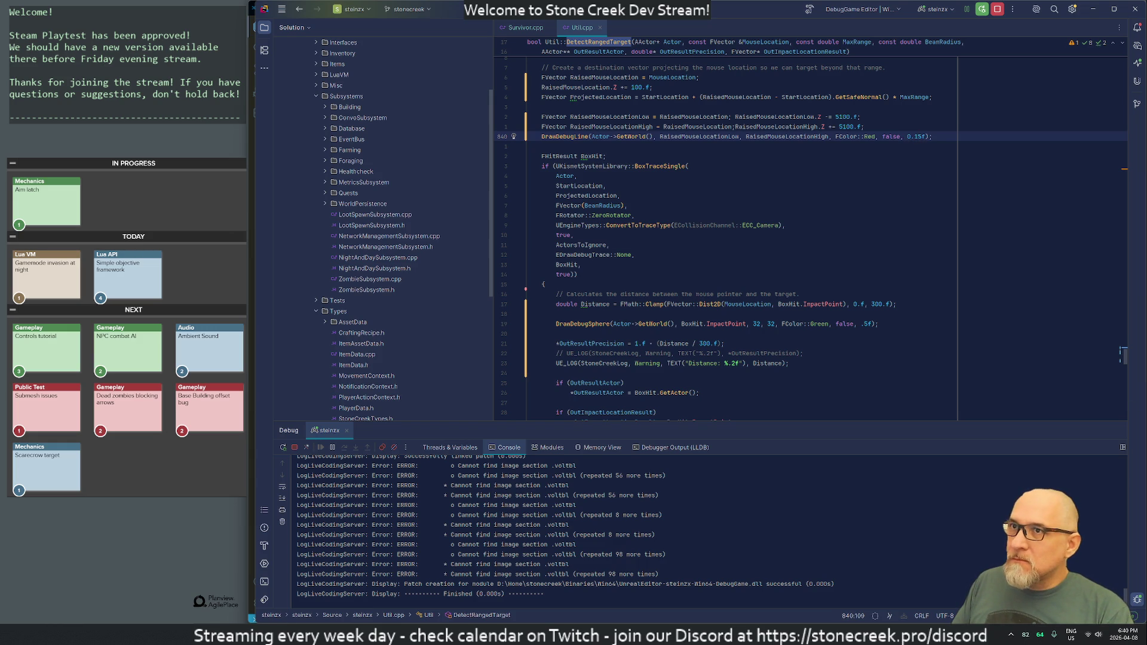
pyautogui.hotkey('alt', 'Tab')
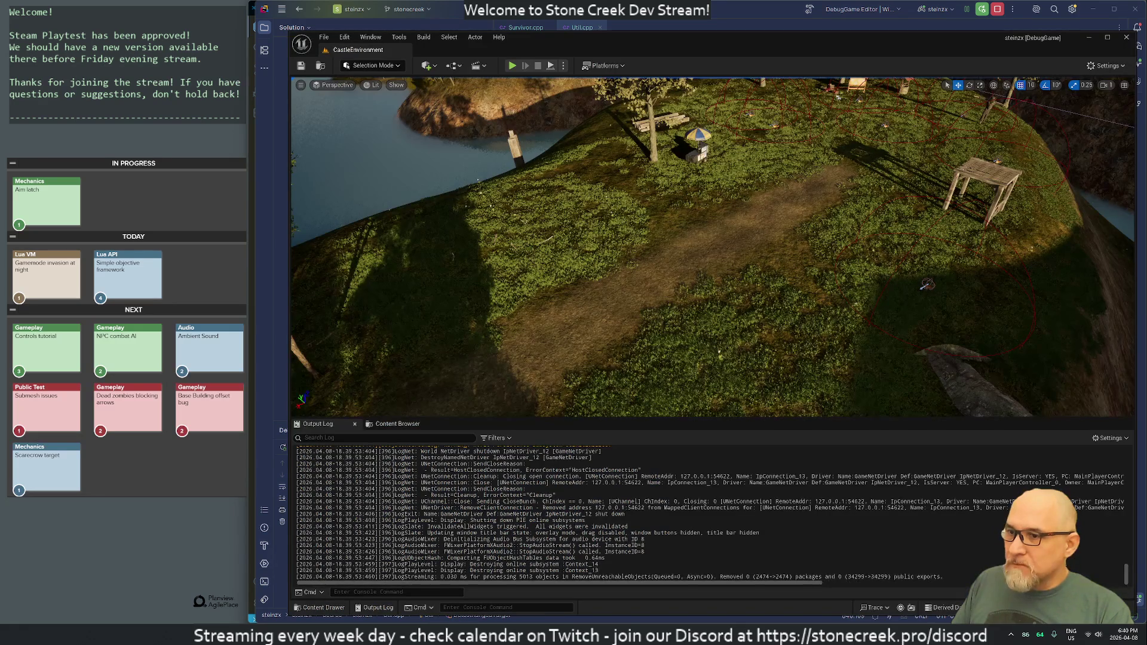
# - Live-recompile and play-test shooting a nearby character, with Distance dipping to 46.21, then return to Rider
pyautogui.hotkey('ctrl', 'alt', 'F11')
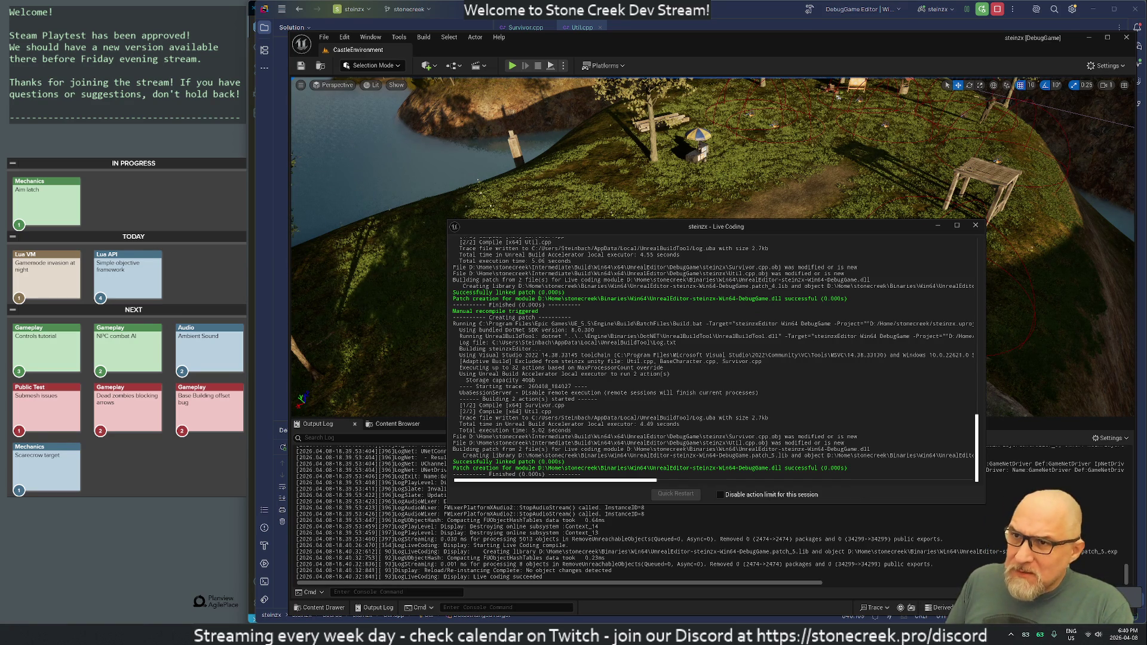
pyautogui.click(974, 227)
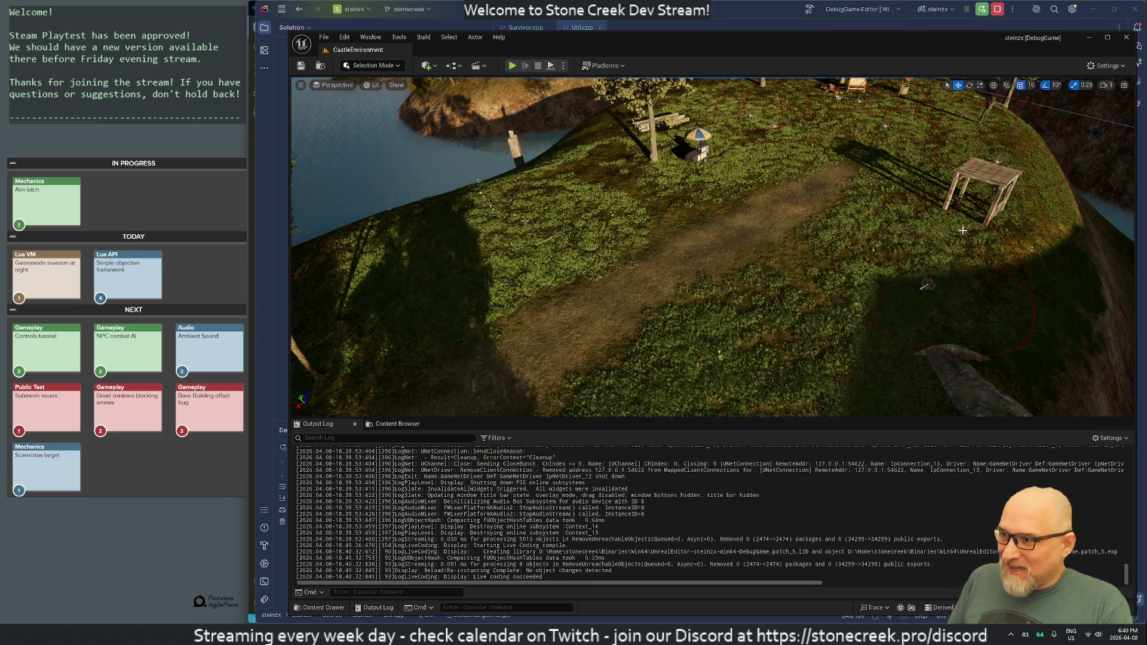
pyautogui.click(512, 66)
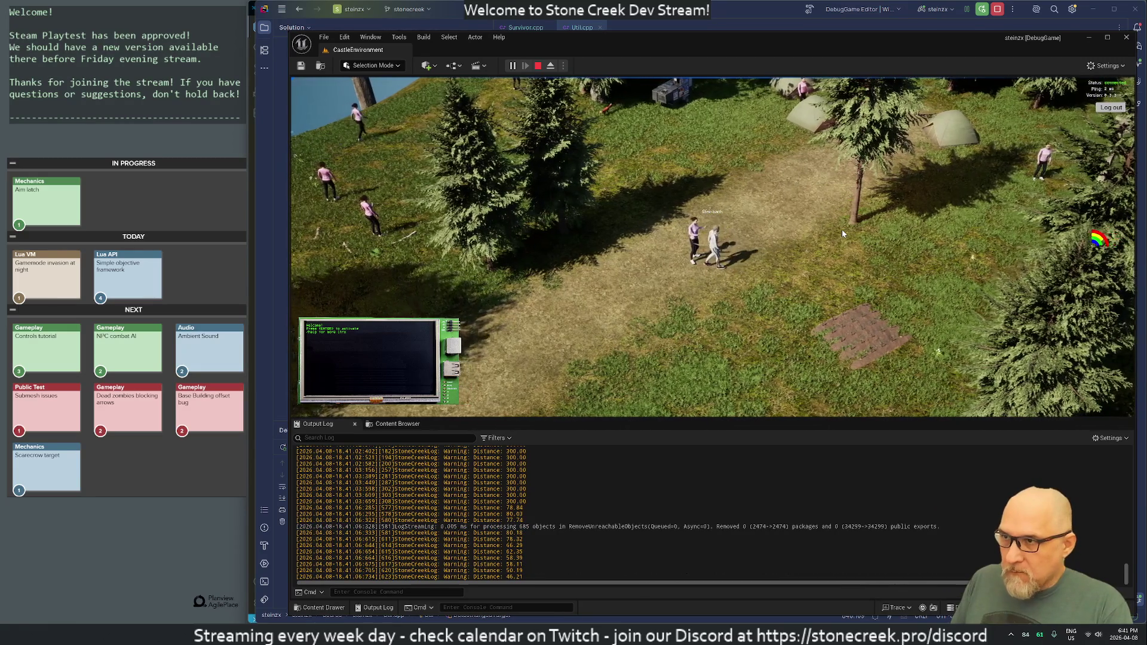
pyautogui.click(841, 229)
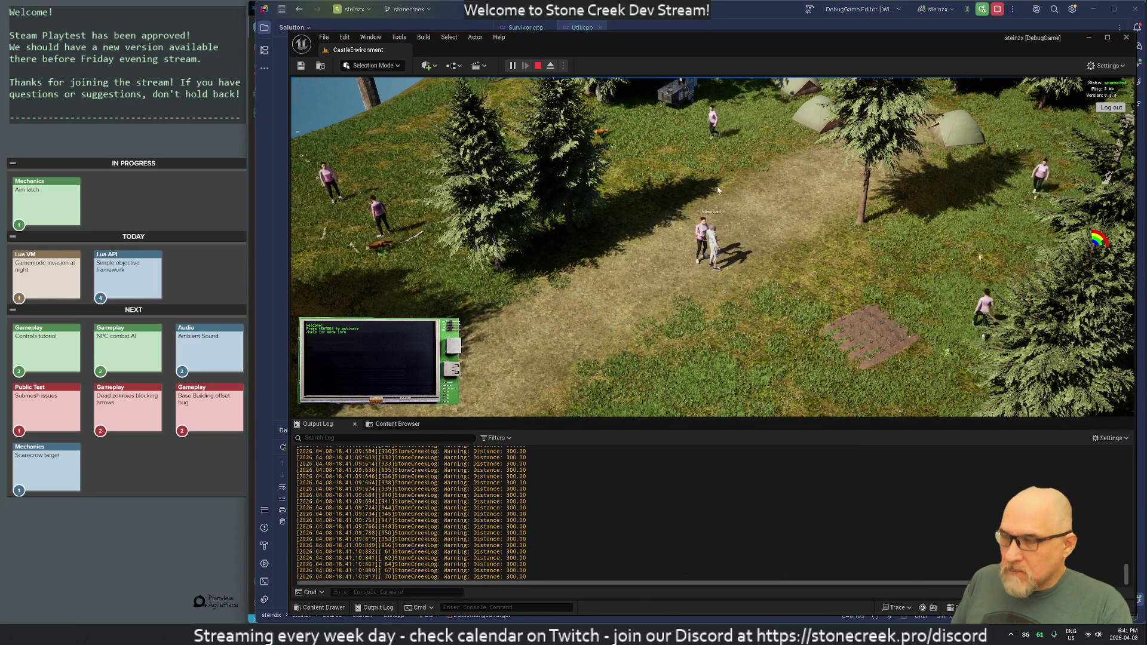
pyautogui.press('Escape')
pyautogui.hotkey('alt', 'Tab')
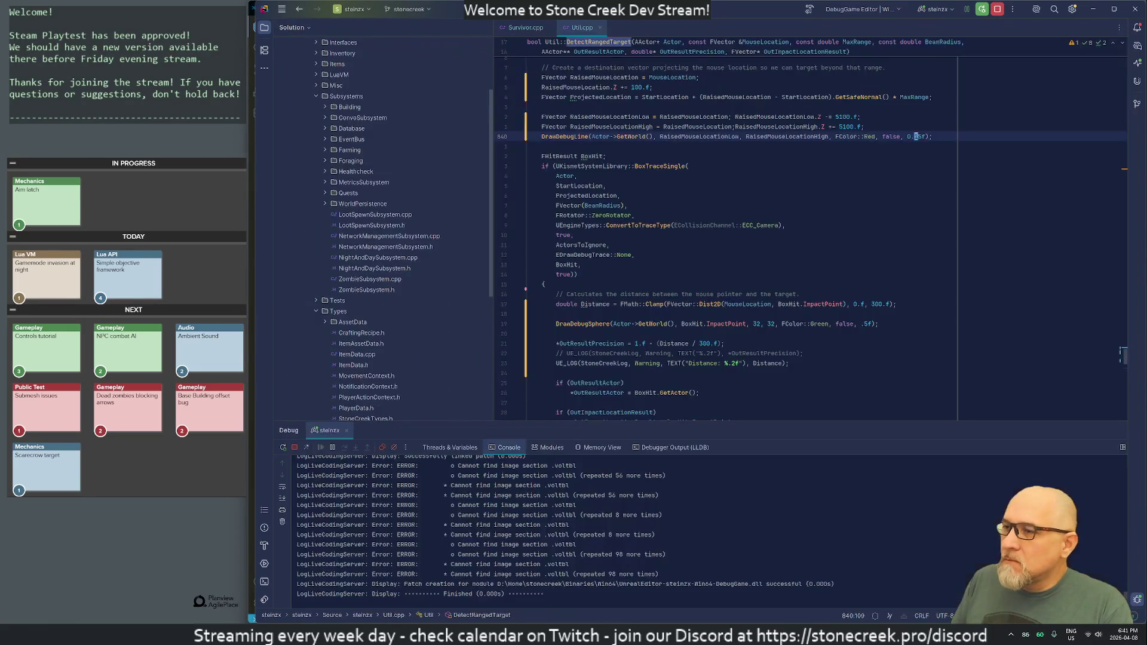
# - Make StartLocation non-const and begin a new 'StartLocation += (' line below it
pyautogui.scroll(5, 741, 226)
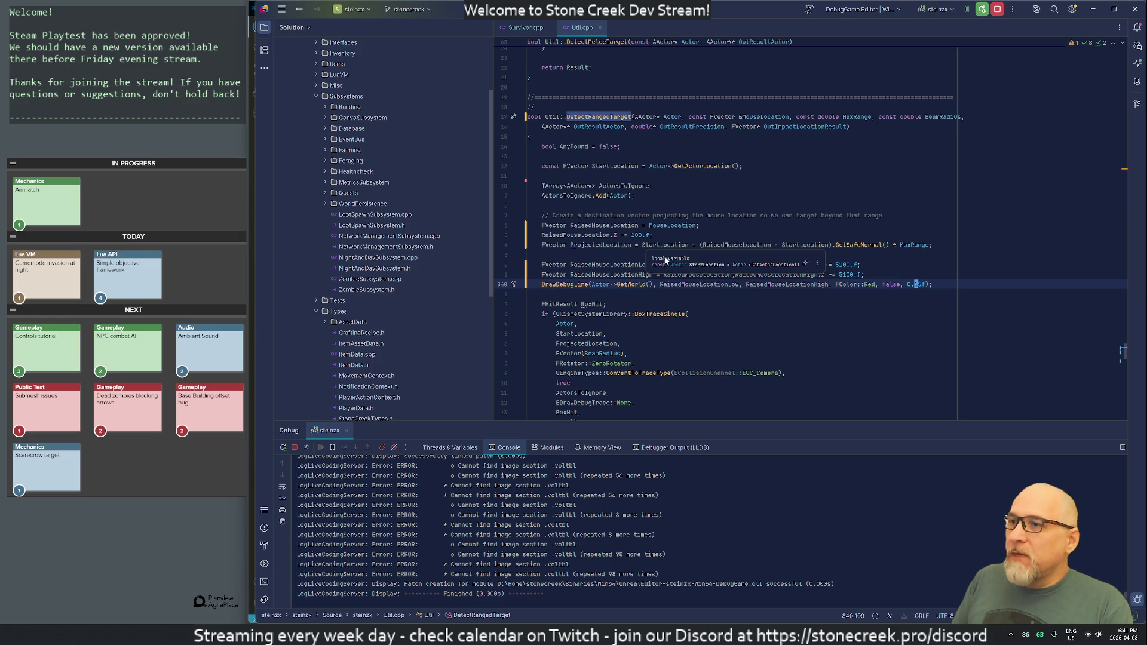
pyautogui.click(629, 226)
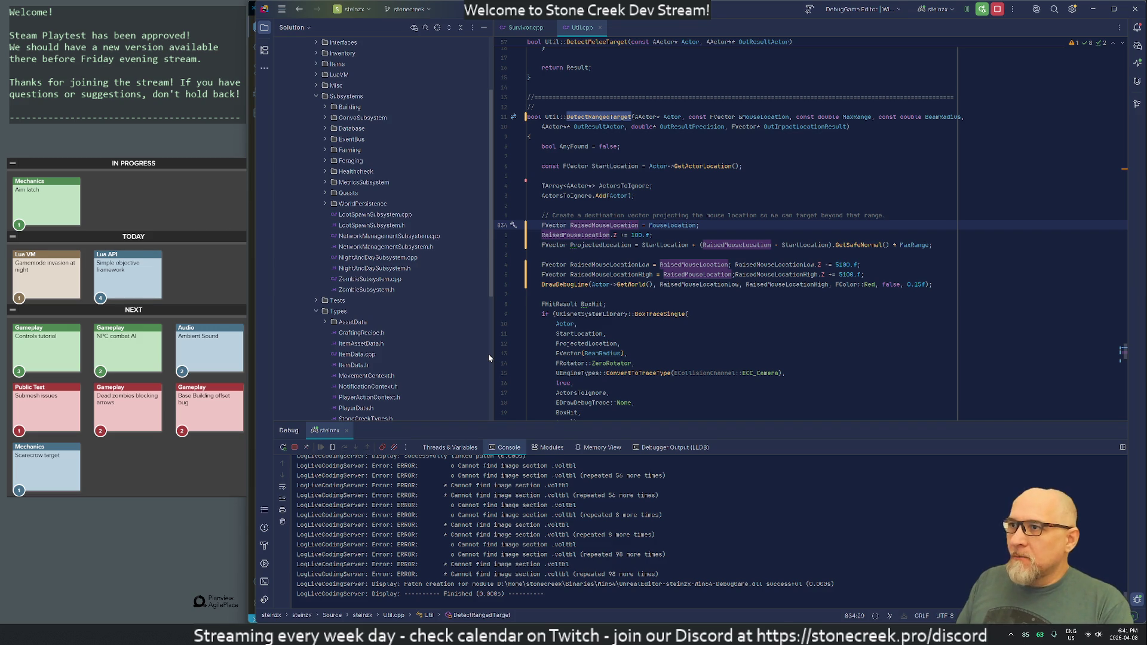
pyautogui.press('Up')
pyautogui.press('Up')
pyautogui.press('Up')
pyautogui.press('Up')
pyautogui.press('Up')
pyautogui.press('Up')
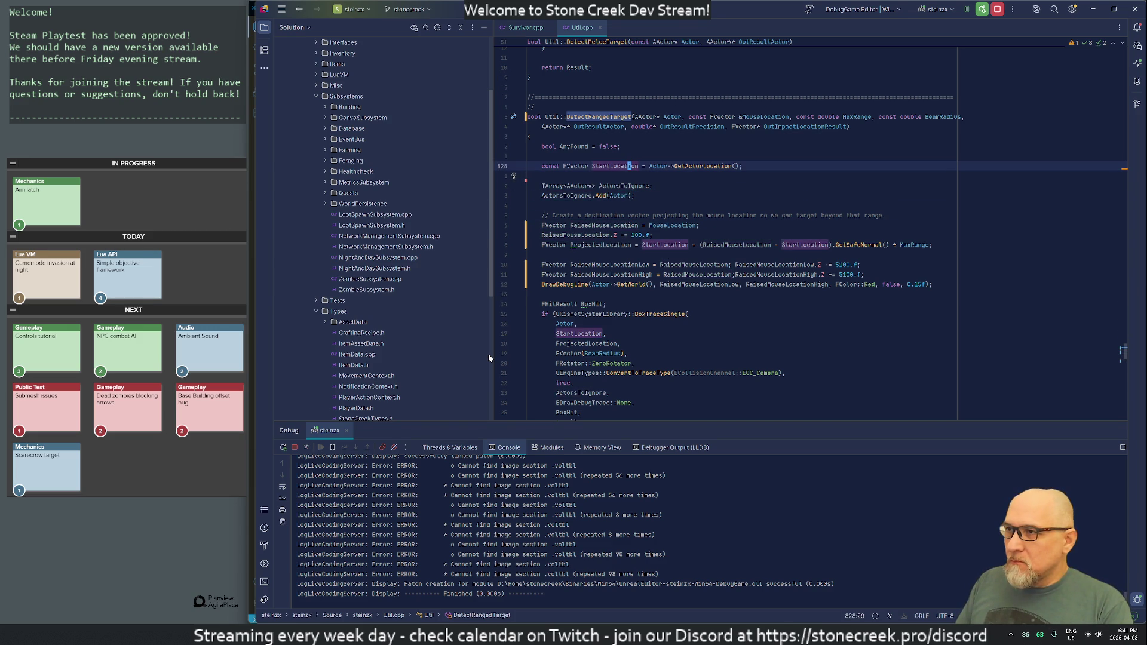
pyautogui.press('Home')
pyautogui.hotkey('ctrl', 'Delete')
pyautogui.press('Down')
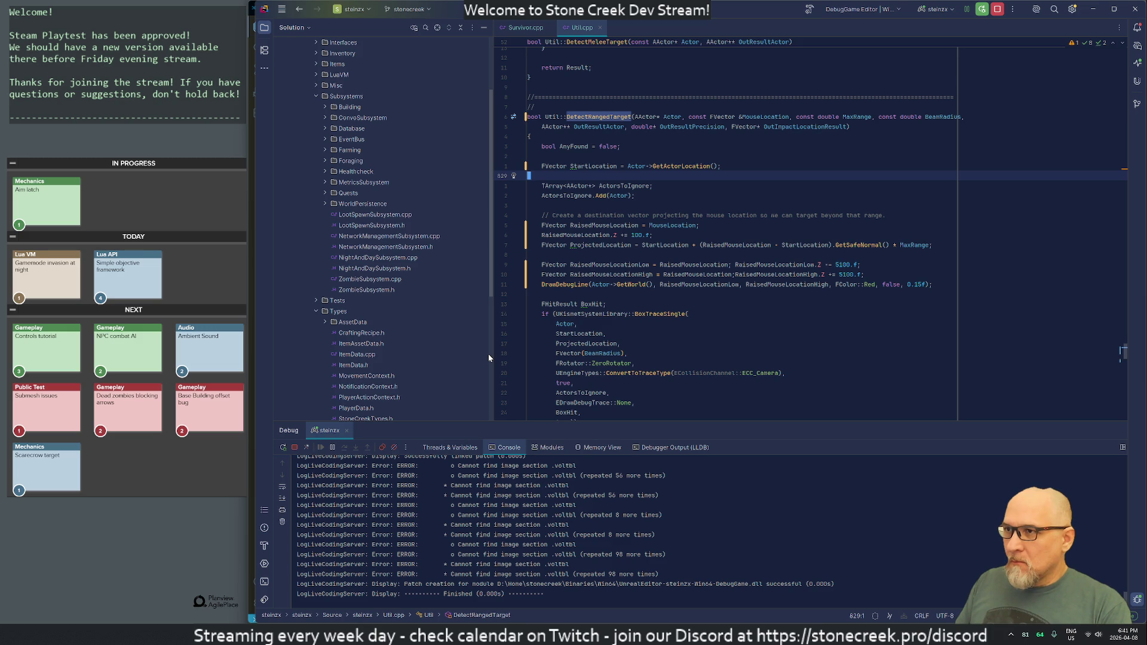
pyautogui.press('Up')
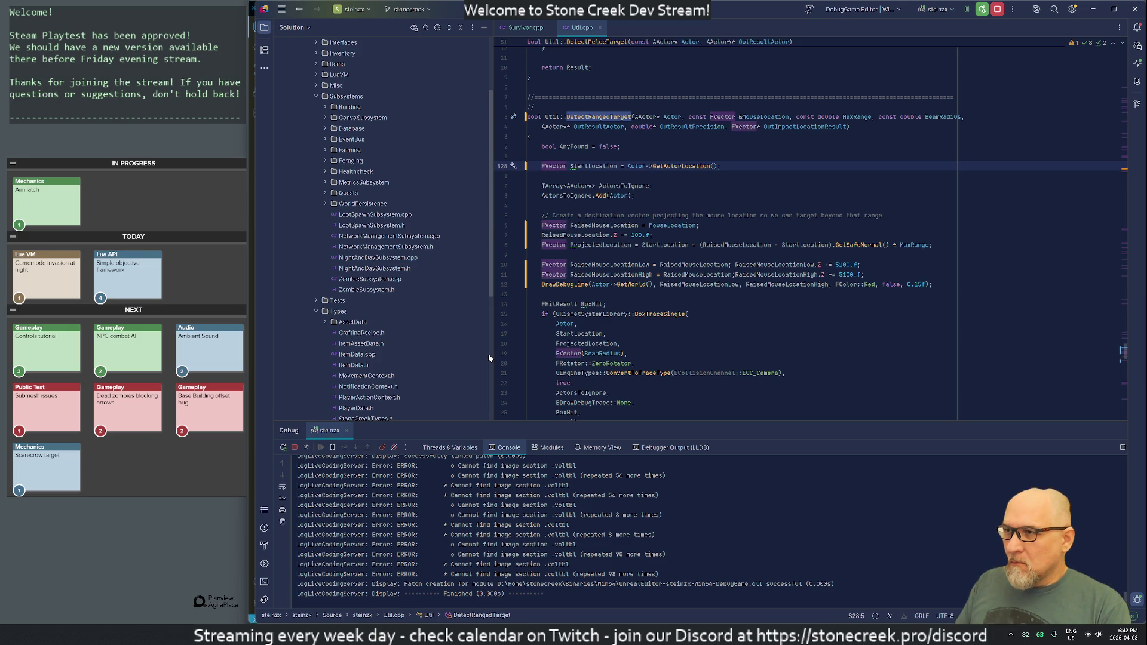
pyautogui.press('End')
pyautogui.press('Return')
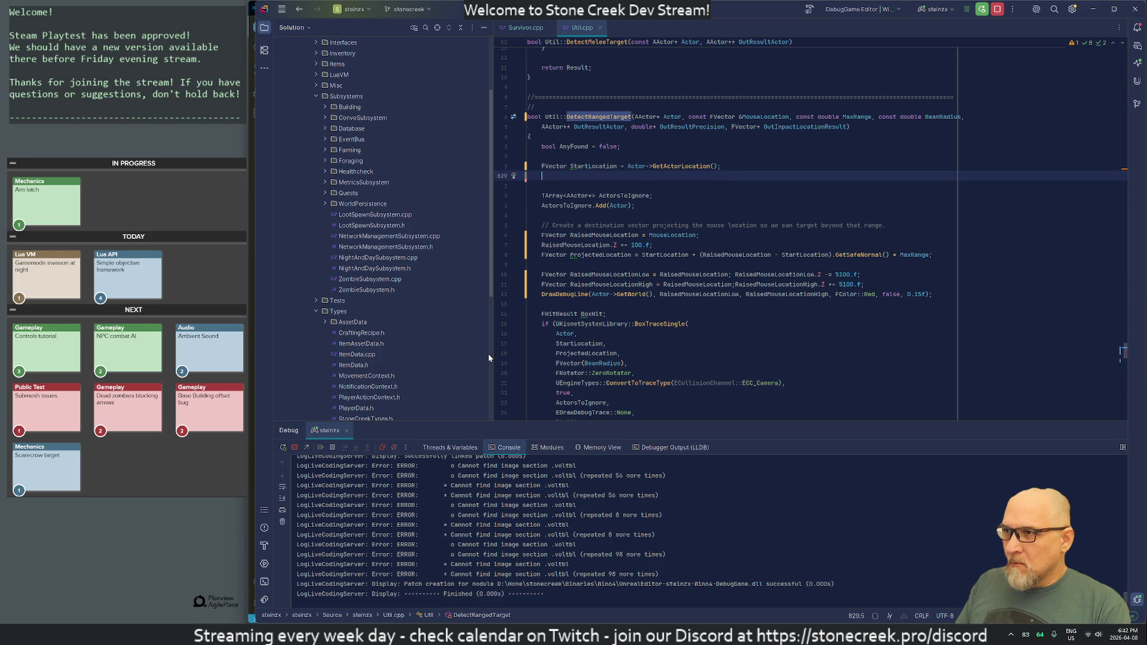
pyautogui.write('Start')
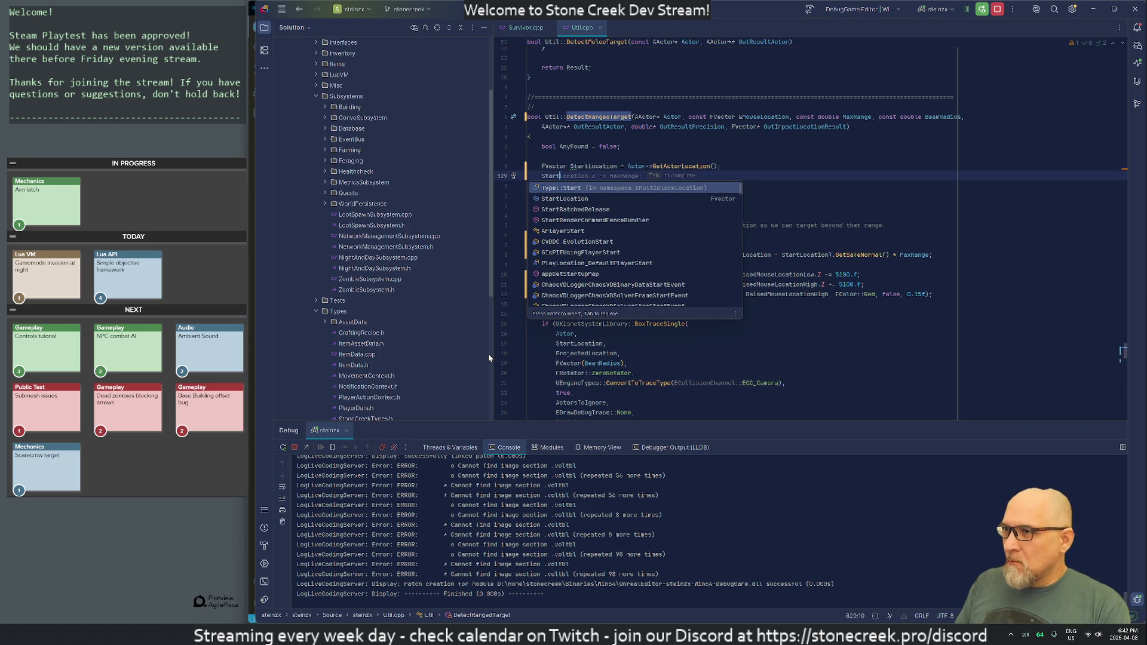
pyautogui.write('Location +')
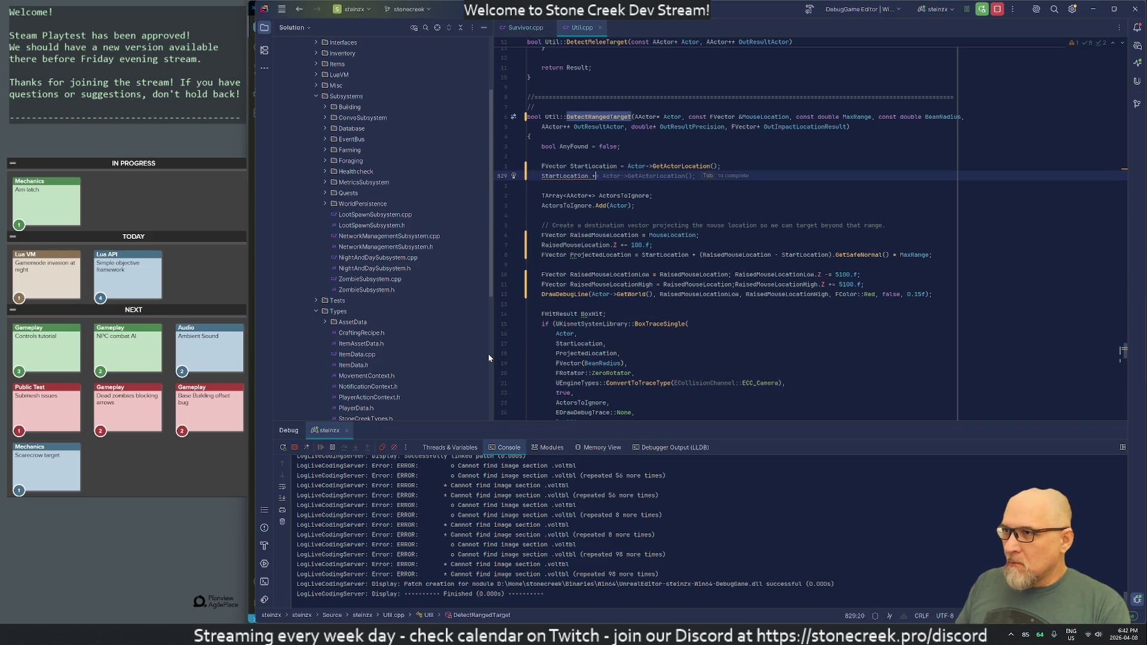
pyautogui.write('= (')
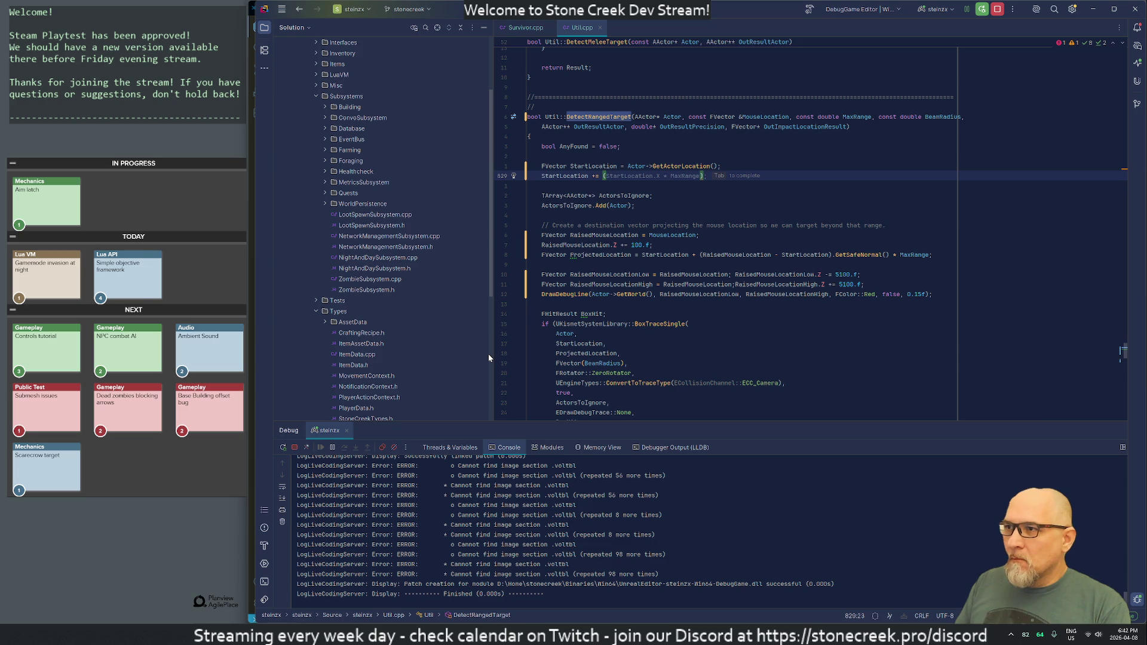
# - Move the TArray ActorsToIgnore setup lines below the DrawDebugLine call
pyautogui.hotkey('ctrl', 'w')
pyautogui.hotkey('ctrl', 'w')
pyautogui.hotkey('ctrl', 'w')
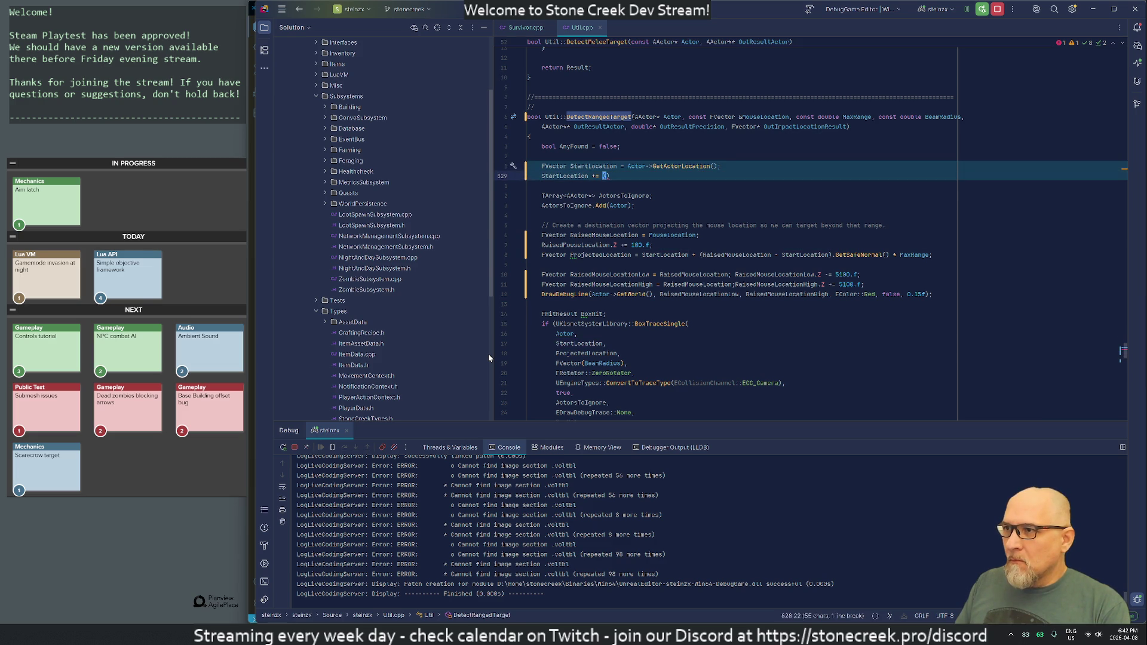
pyautogui.press('BackSpace')
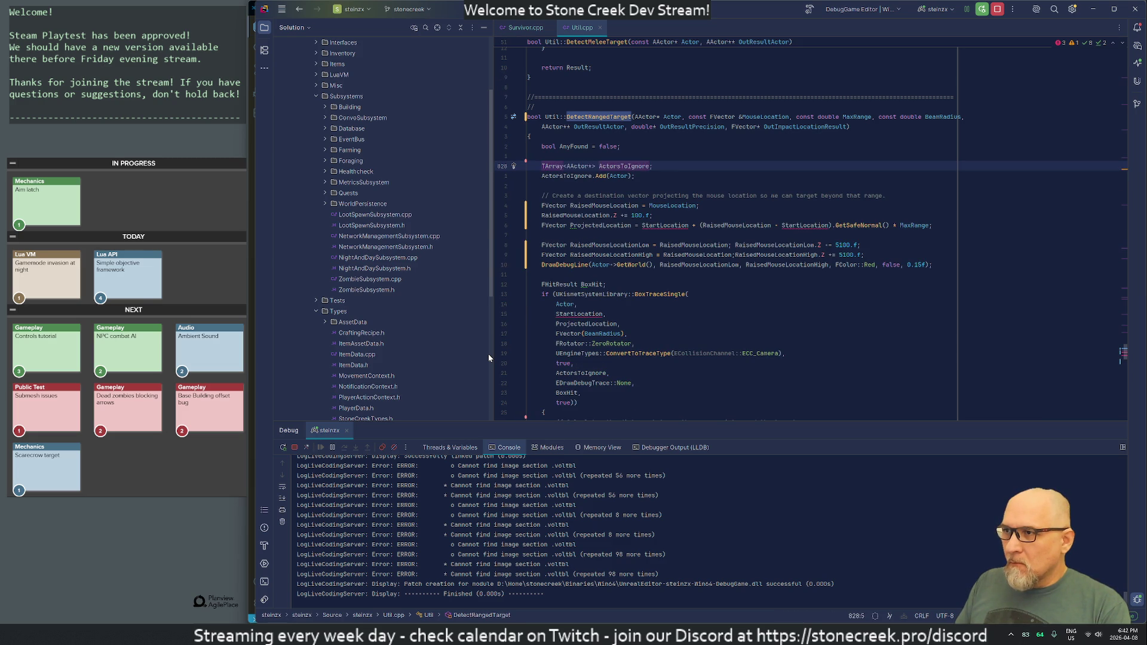
pyautogui.press('Down')
pyautogui.press('Down')
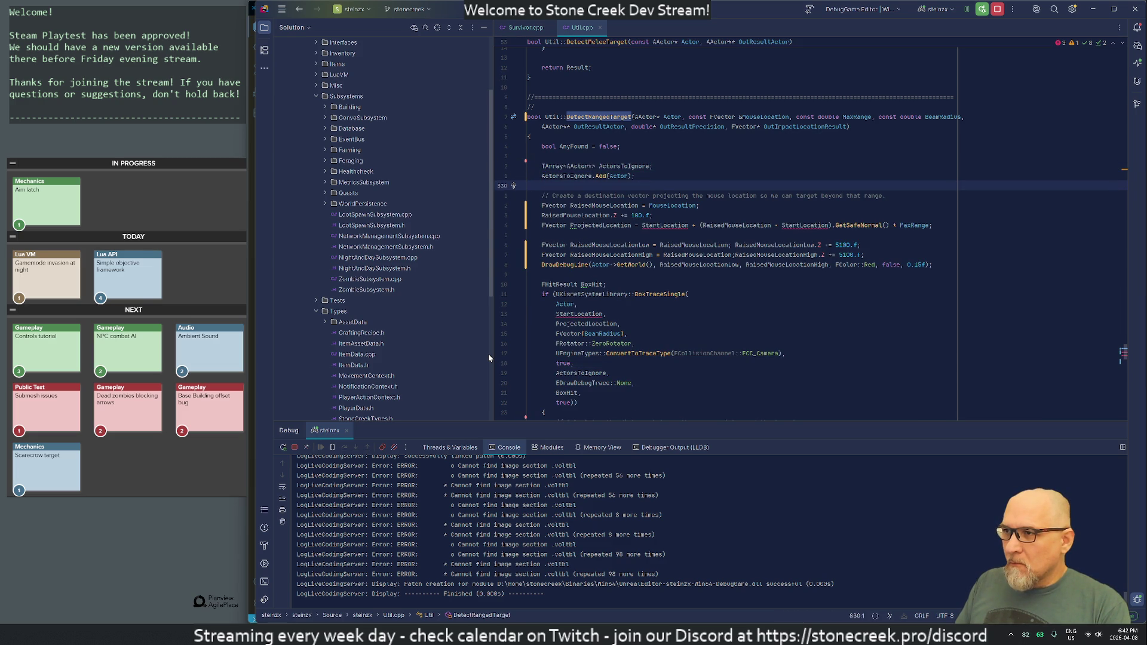
pyautogui.hotkey('ctrl', 'z')
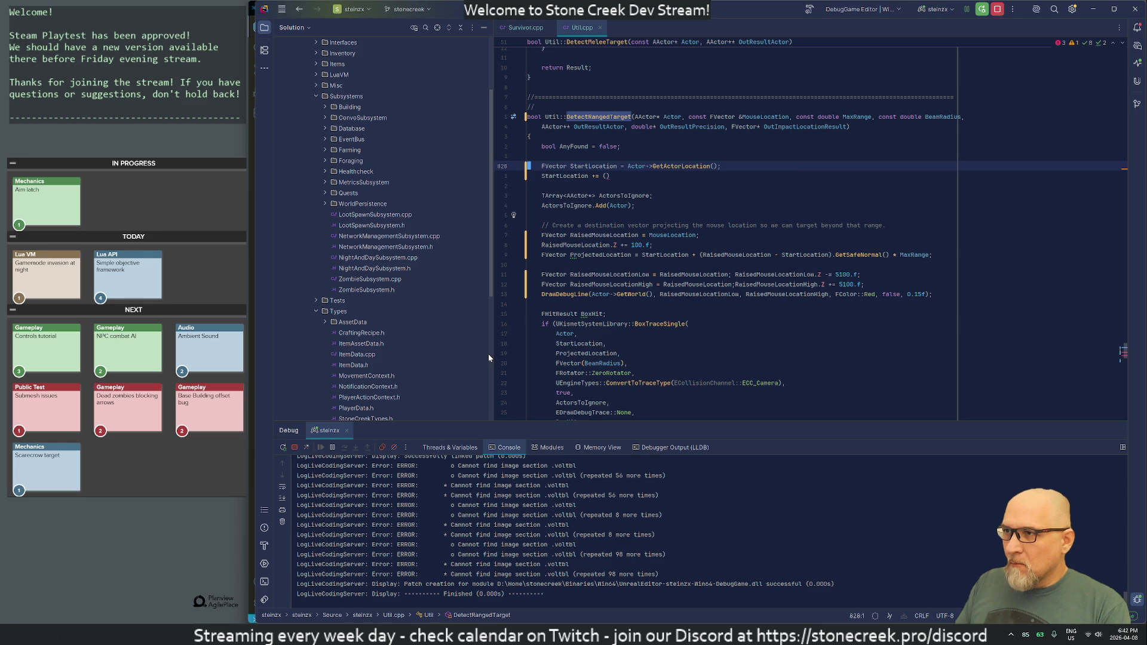
pyautogui.press('Down')
pyautogui.press('Down')
pyautogui.press('Down')
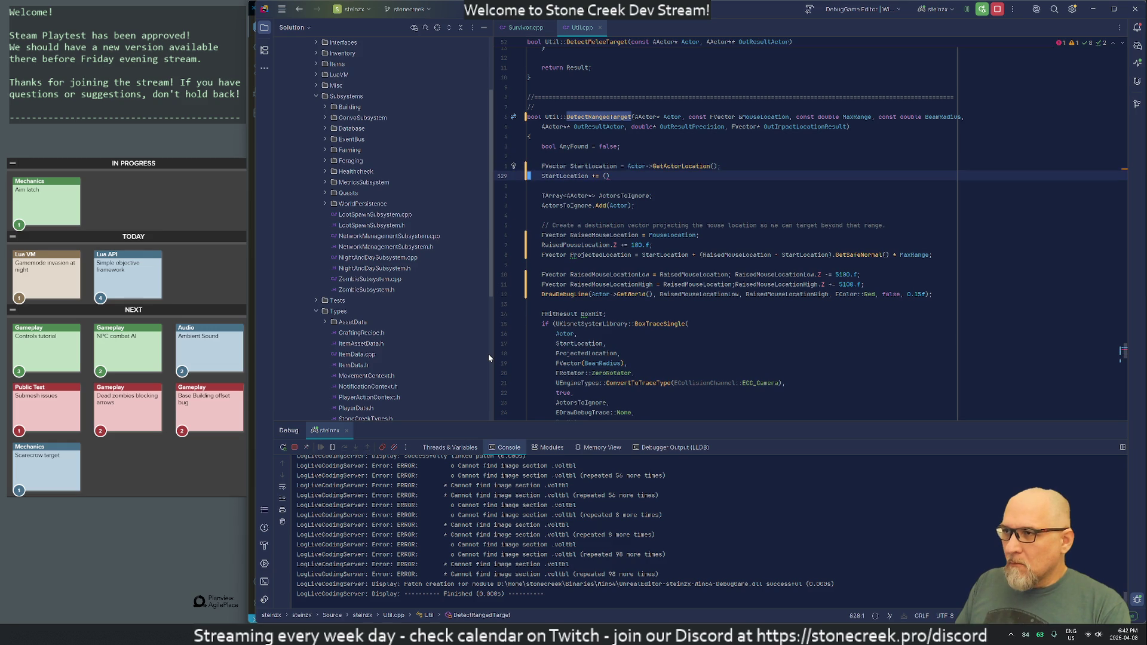
pyautogui.hotkey('shift', 'Up')
pyautogui.hotkey('shift', 'Down')
pyautogui.hotkey('shift', 'Down')
pyautogui.hotkey('ctrl', 'x')
pyautogui.press('Down')
pyautogui.press('Down')
pyautogui.press('Down')
pyautogui.press('Down')
pyautogui.press('Down')
pyautogui.hotkey('ctrl', 'v')
pyautogui.press('Up')
pyautogui.press('Up')
pyautogui.press('Up')
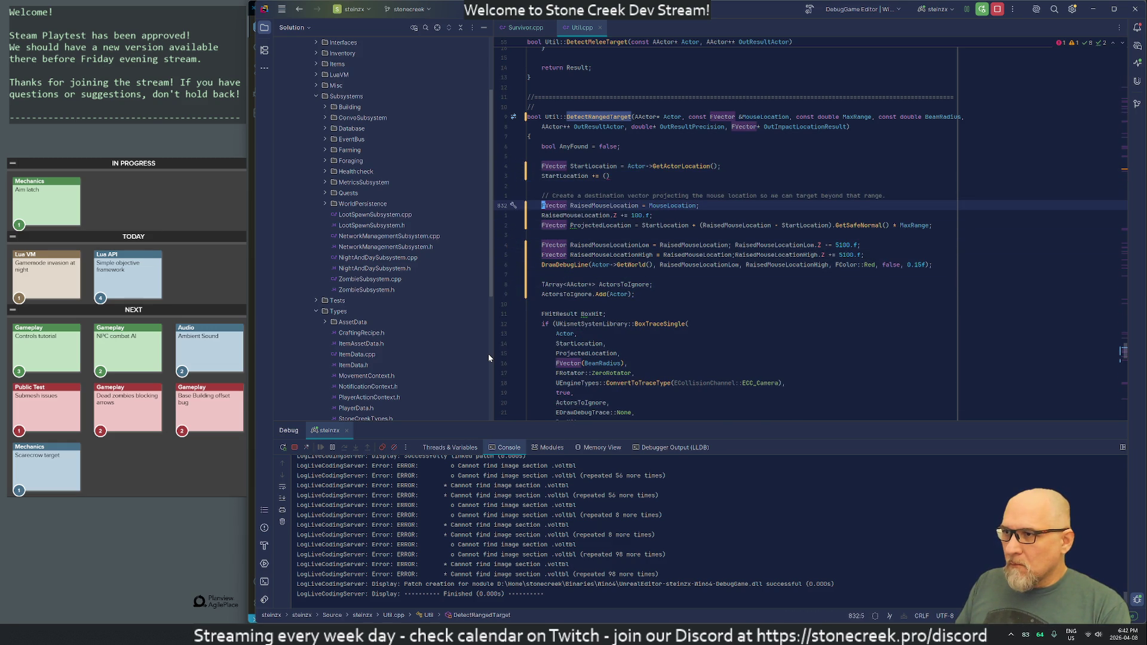
pyautogui.press('Up')
pyautogui.press('Up')
pyautogui.press('Up')
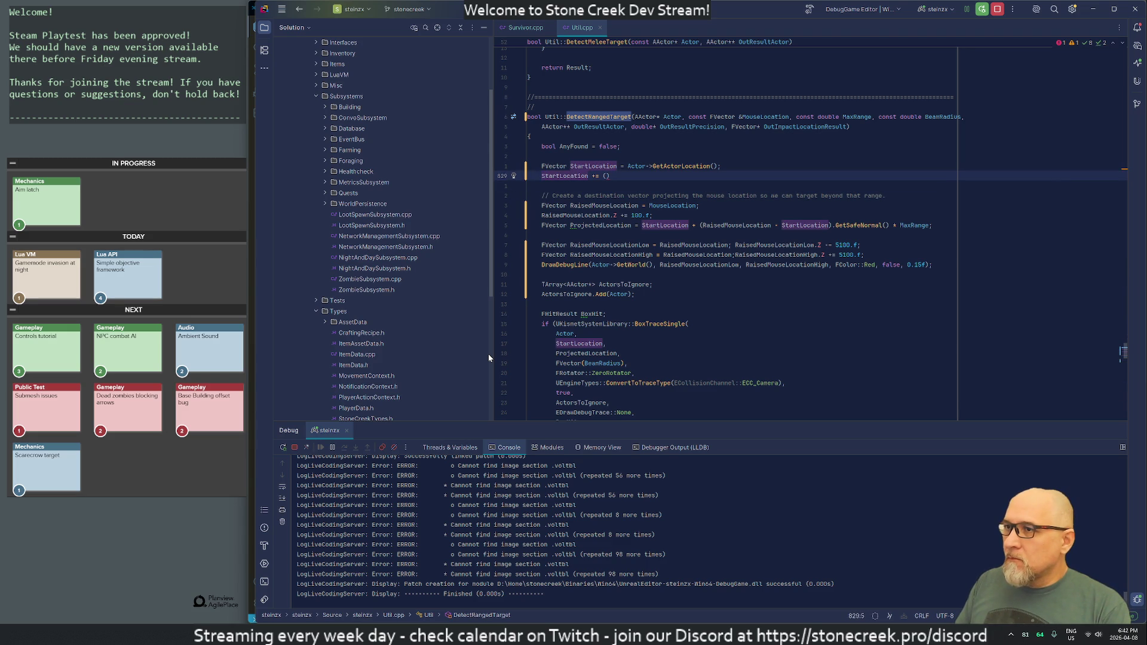
pyautogui.press('End')
# - Continue the offset line with 'MouseLocation - StartLocation).Normalize() * 50.f;'
pyautogui.press('BackSpace')
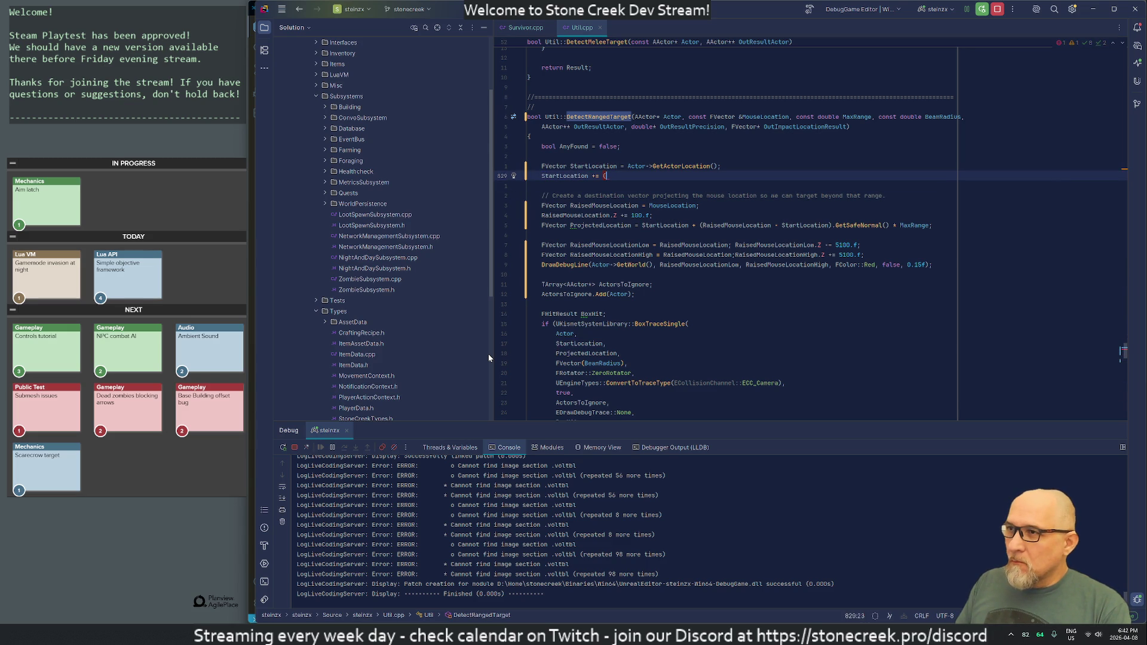
pyautogui.write('Mouse')
pyautogui.write('Location ')
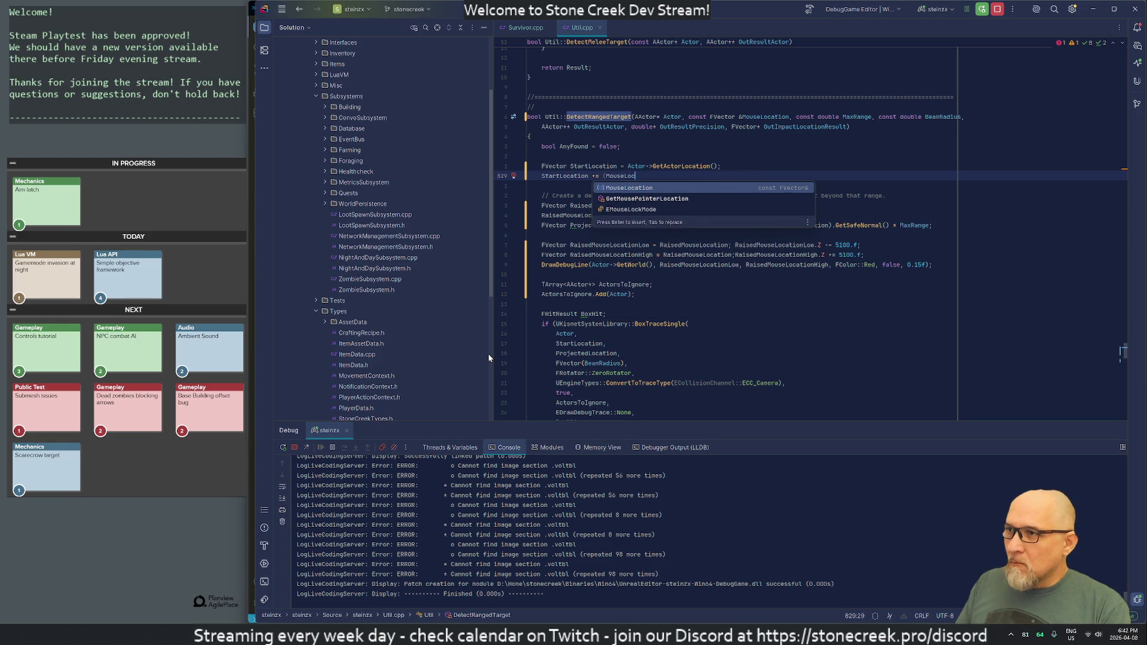
pyautogui.write('- ')
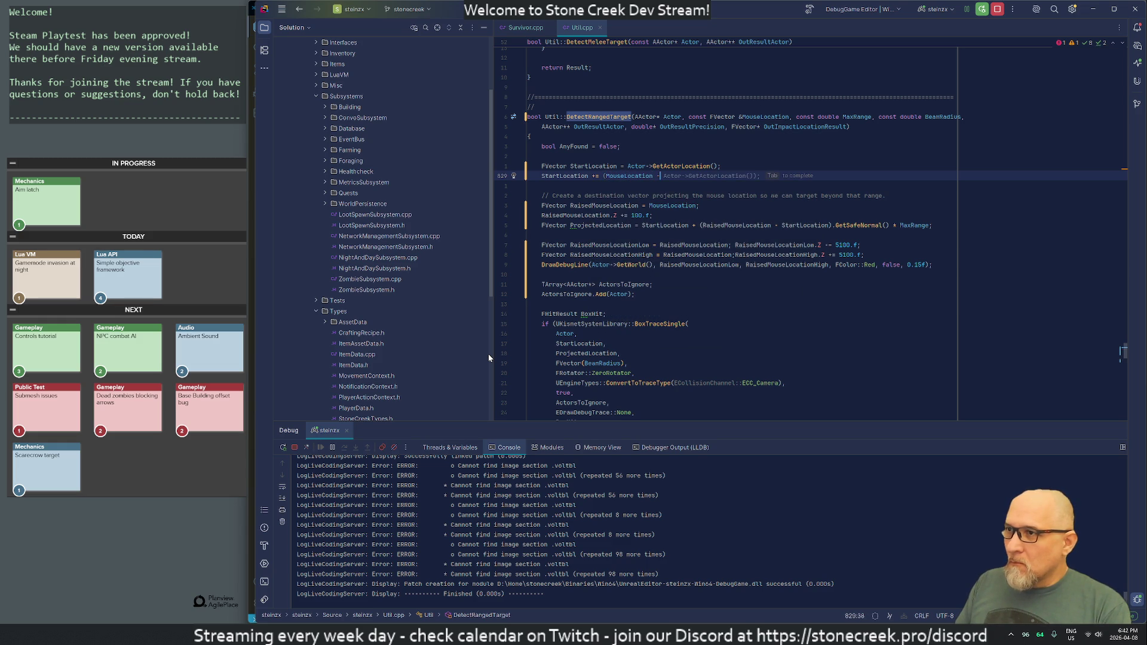
pyautogui.write('StartLo')
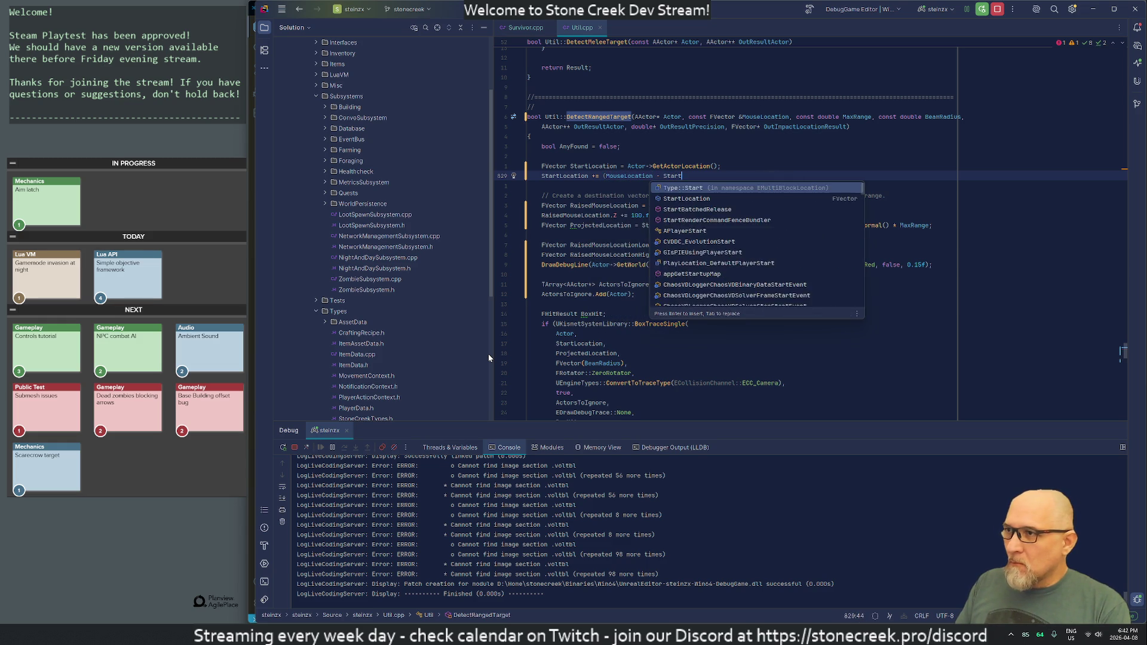
pyautogui.write('cation)')
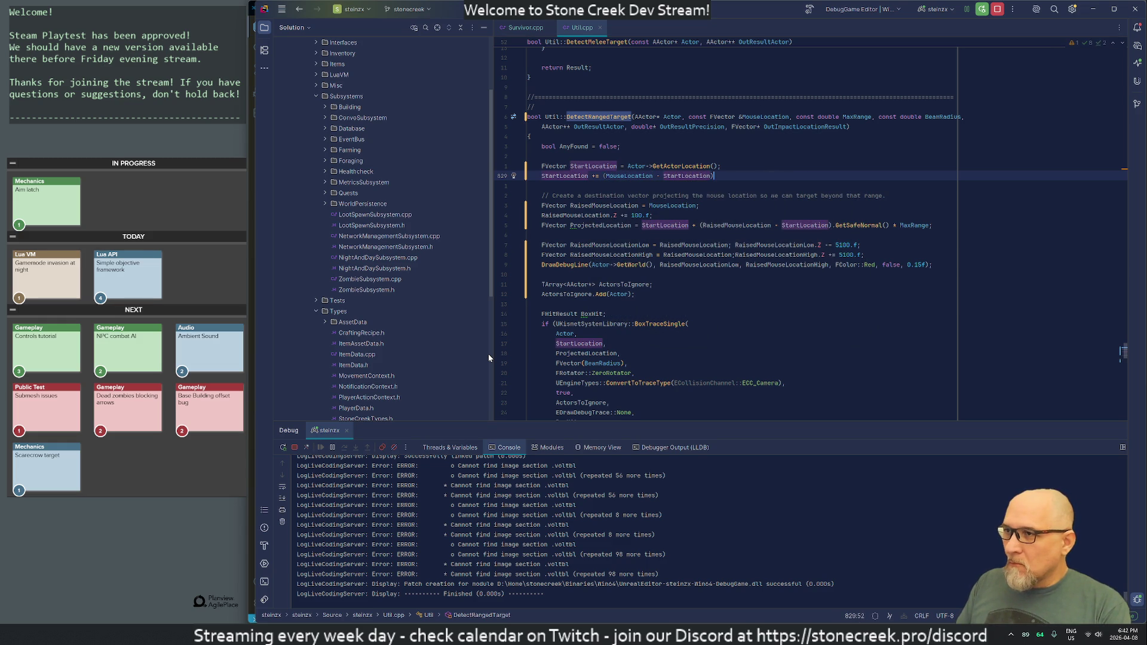
pyautogui.write('.')
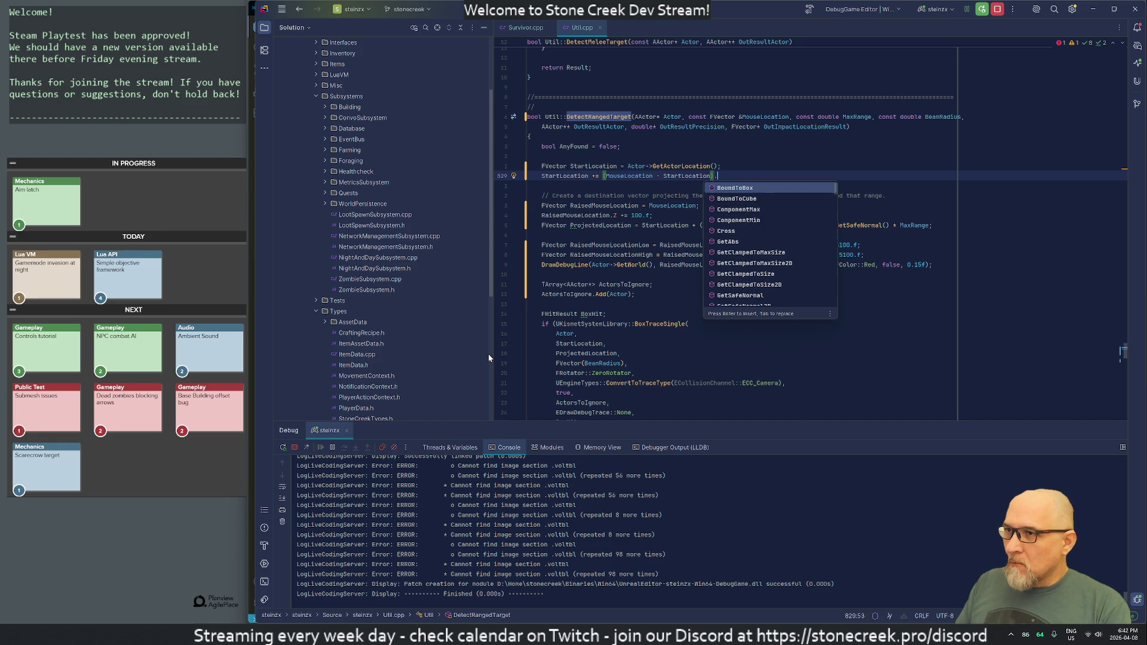
pyautogui.write('Normalize')
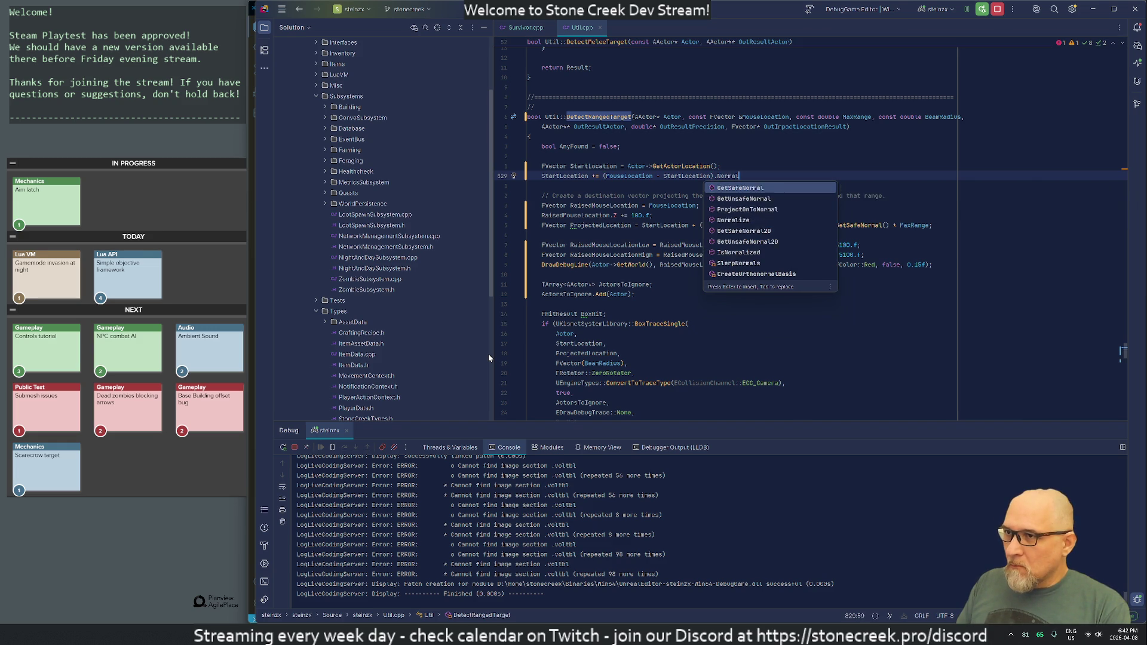
pyautogui.press('Escape')
pyautogui.press('BackSpace')
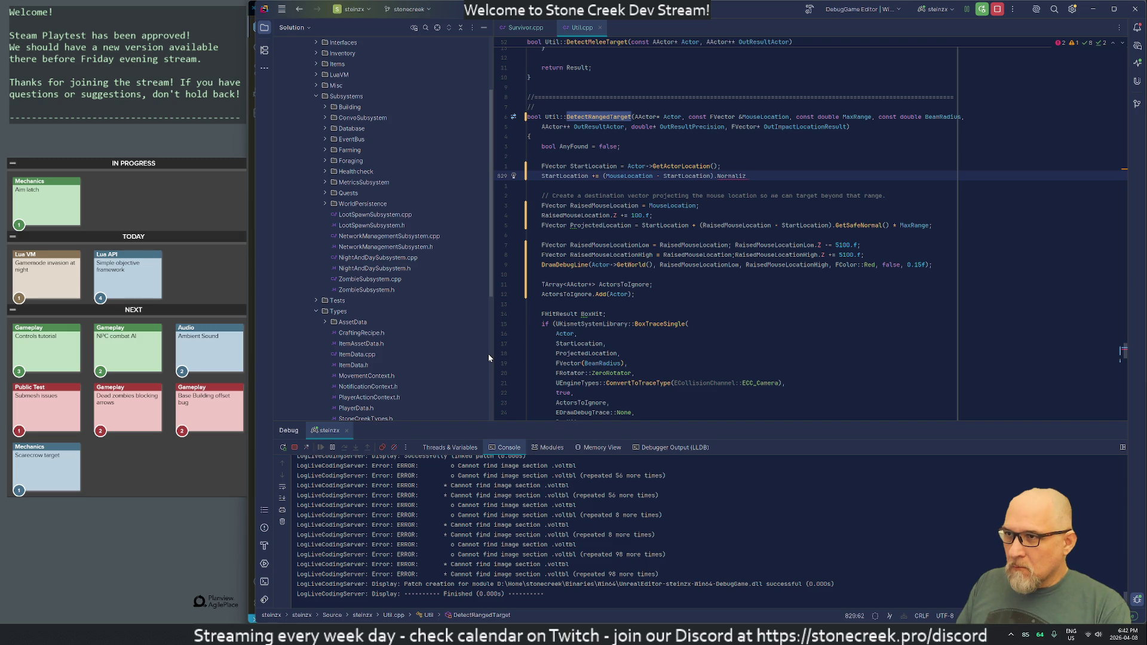
pyautogui.write('e')
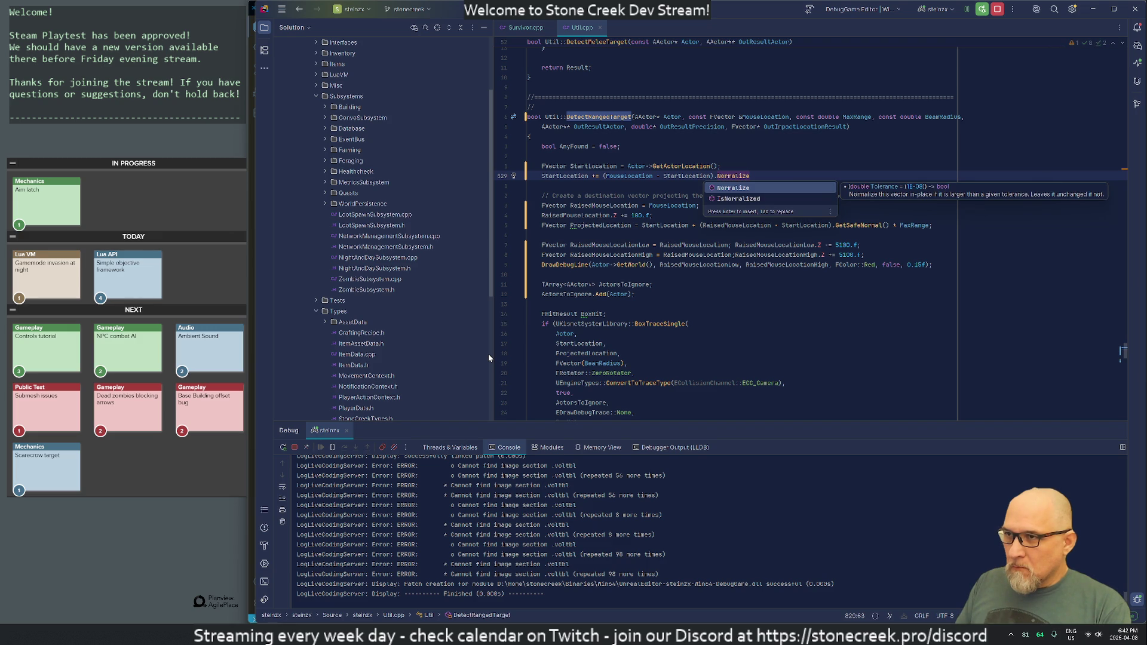
pyautogui.press('Return')
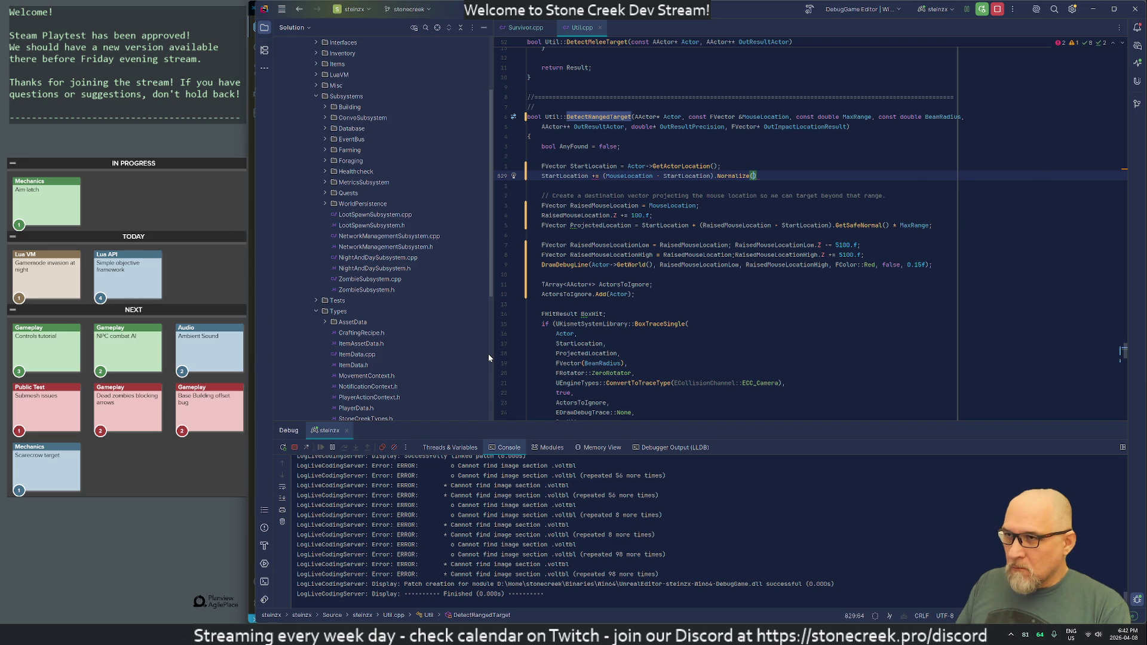
pyautogui.press('Left')
pyautogui.press('End')
pyautogui.write('* ')
pyautogui.write('50.f;')
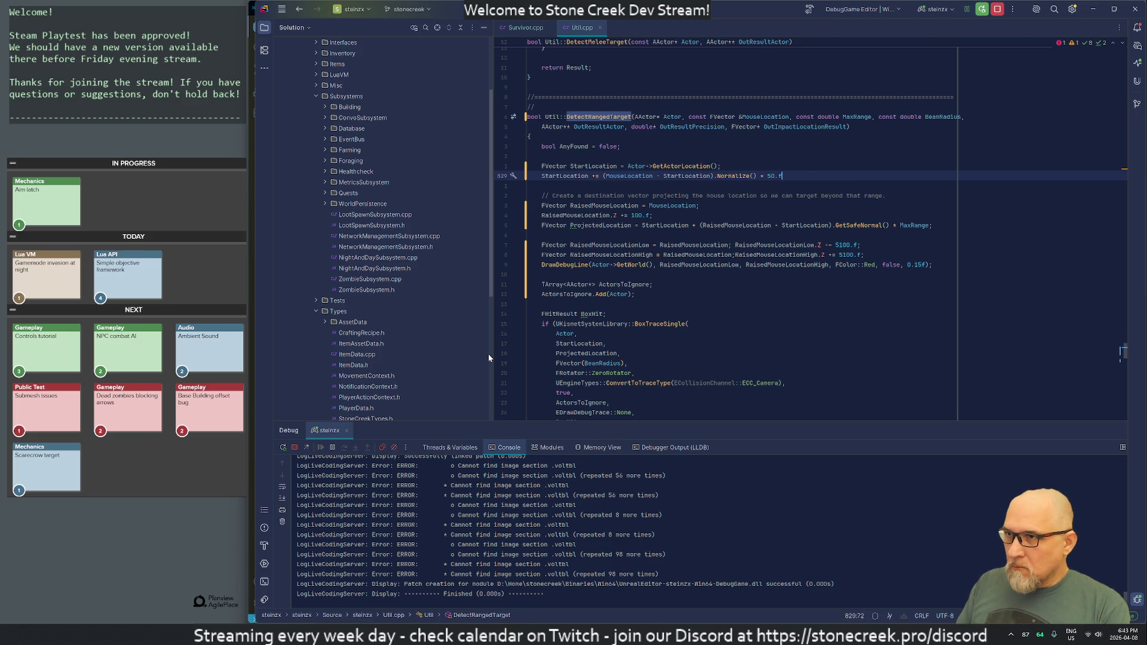
# - Add the missing opening parenthesis so the normalized offset expression is complete
pyautogui.hotkey('ctrl', 'Left')
pyautogui.hotkey('ctrl', 'Left')
pyautogui.hotkey('ctrl', 'Left')
pyautogui.press('Up')
pyautogui.press('Down')
pyautogui.hotkey('ctrl', 'Left')
pyautogui.hotkey('ctrl', 'Left')
pyautogui.hotkey('ctrl', 'Left')
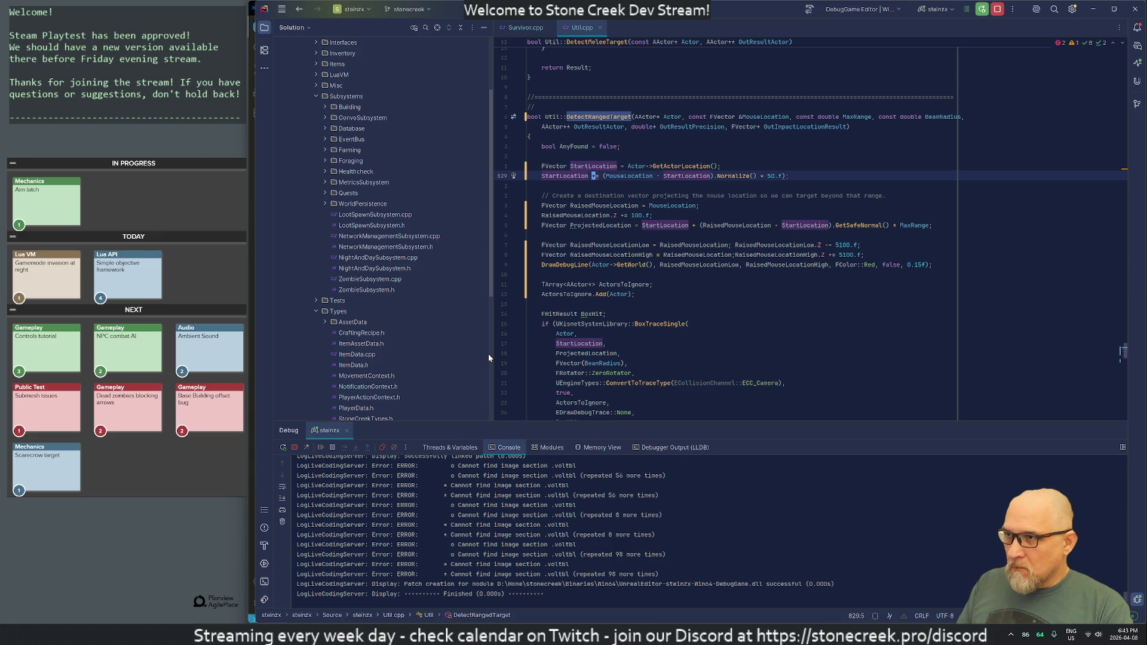
pyautogui.write('(')
pyautogui.hotkey('ctrl', 'shift', 'Return')
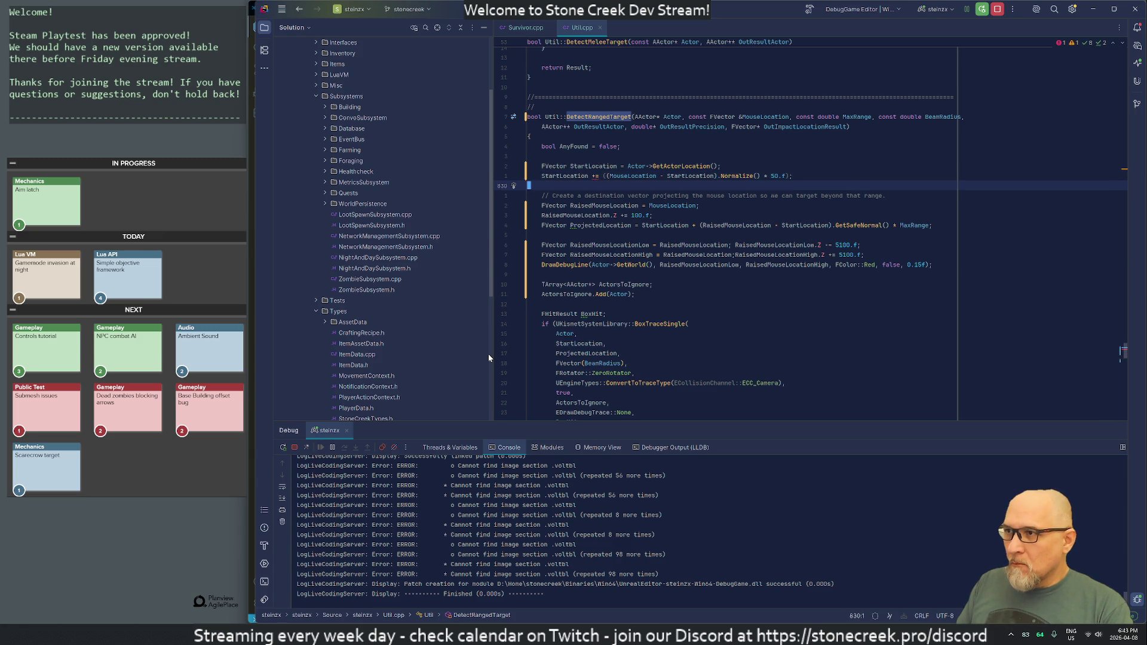
pyautogui.press('Up')
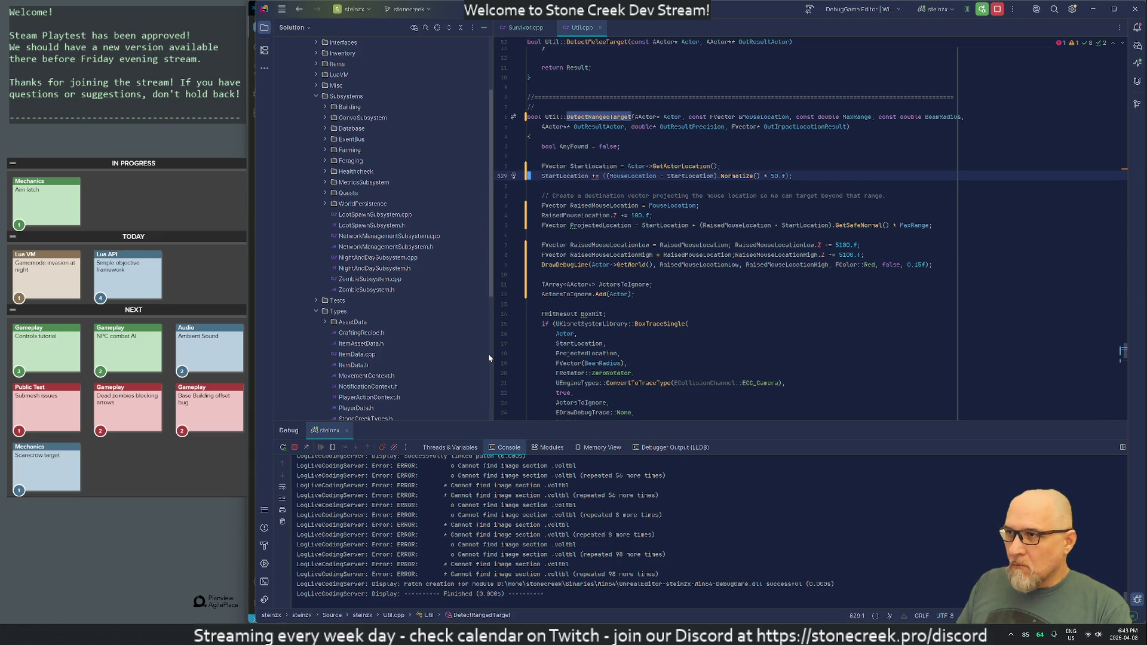
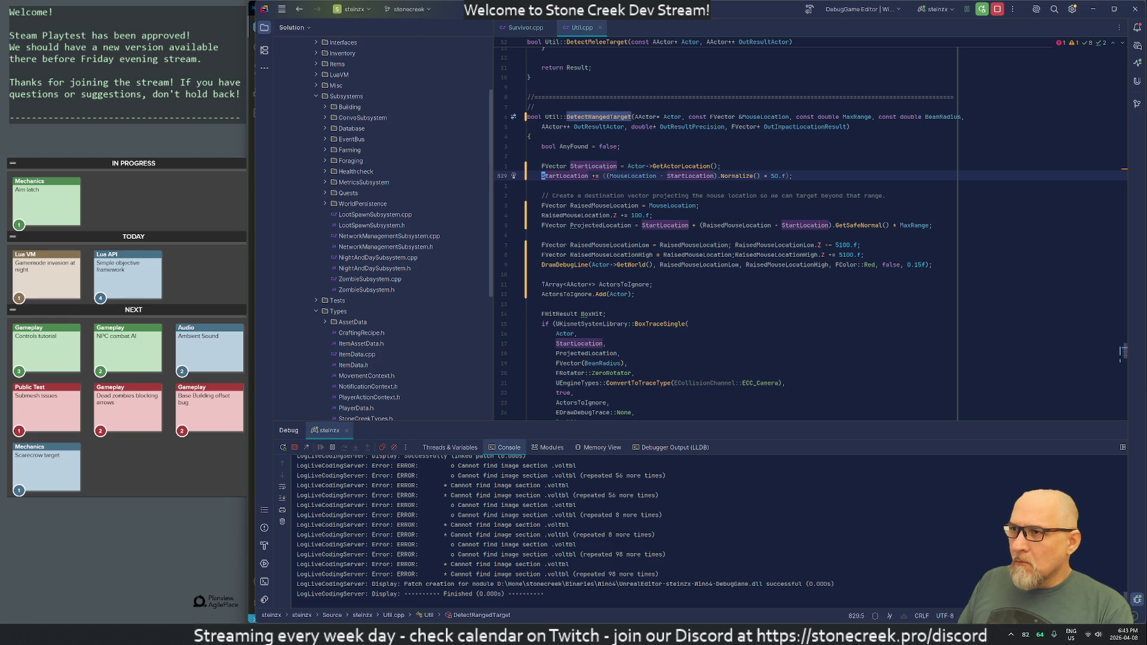
# - Replace Normalize() with GetSafeNormal() in the StartLocation offset on line 829 of Util.cpp
pyautogui.moveTo(741, 177)
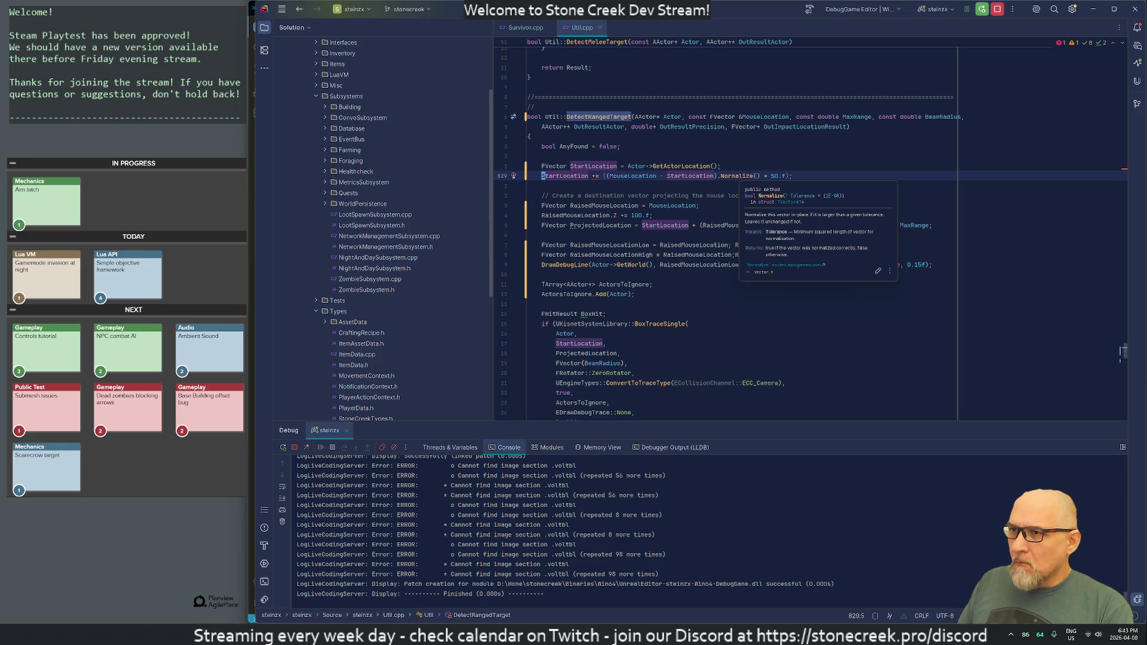
pyautogui.click(721, 176)
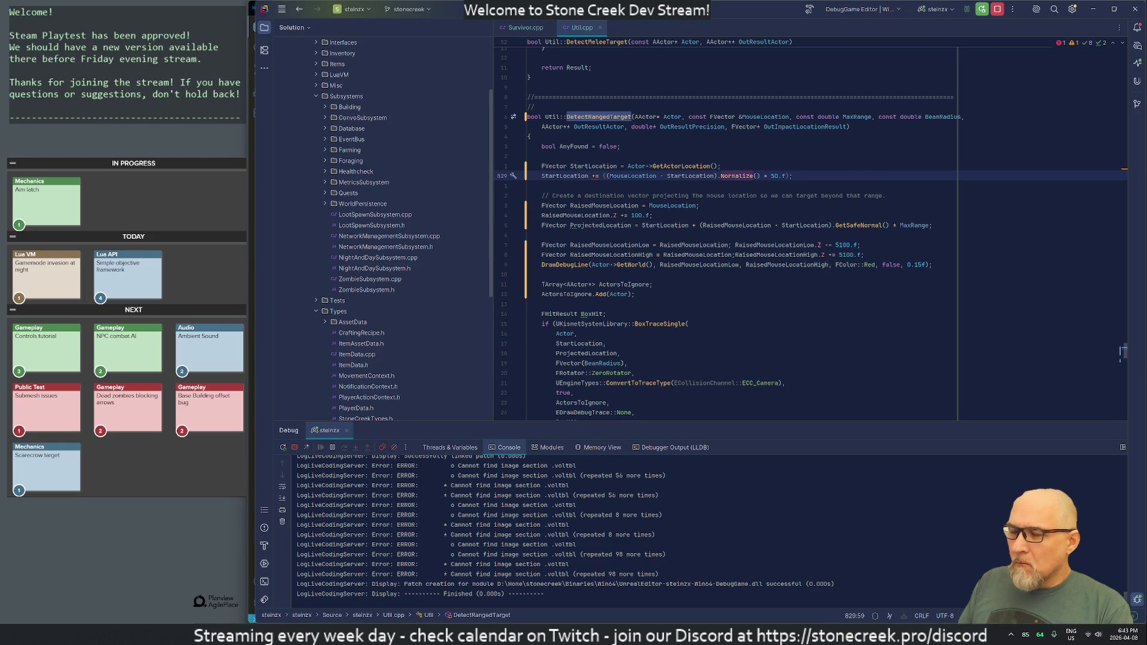
pyautogui.hotkey('ctrl', 'Delete')
pyautogui.write('Norm')
pyautogui.press('Down')
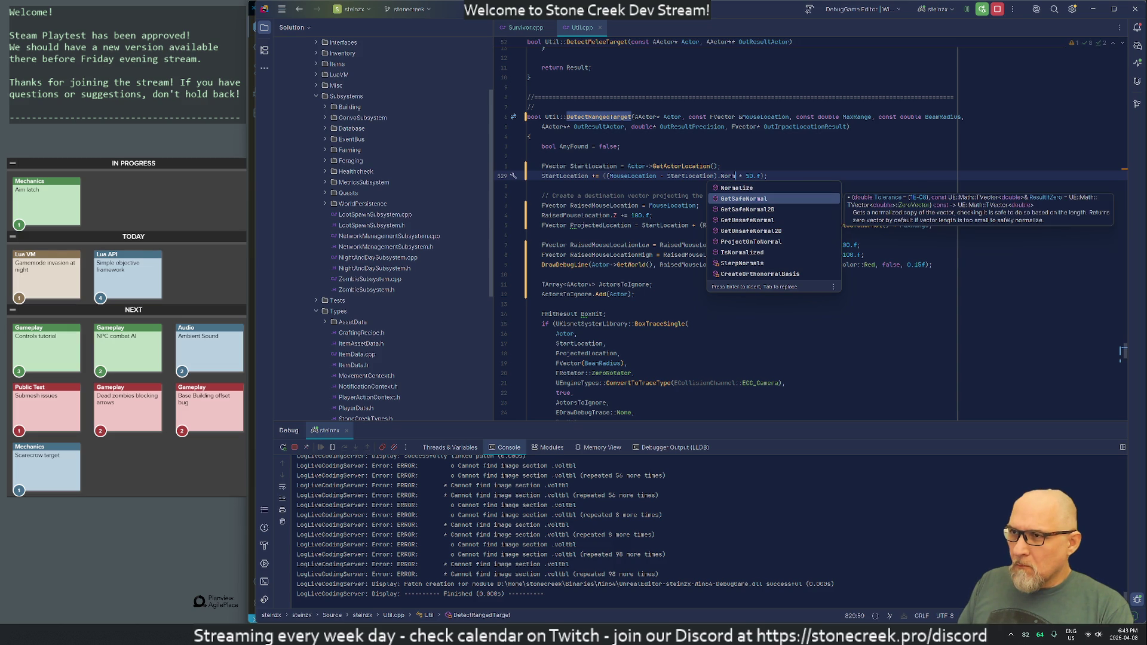
pyautogui.press('Return')
pyautogui.click(532, 185)
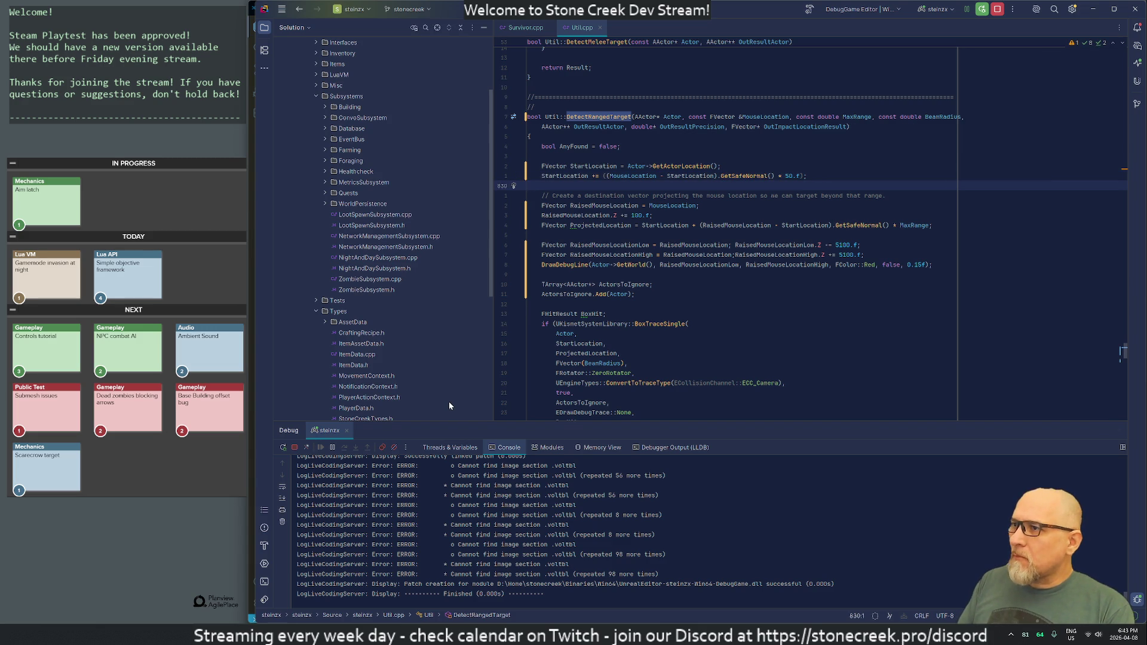
pyautogui.press('Up')
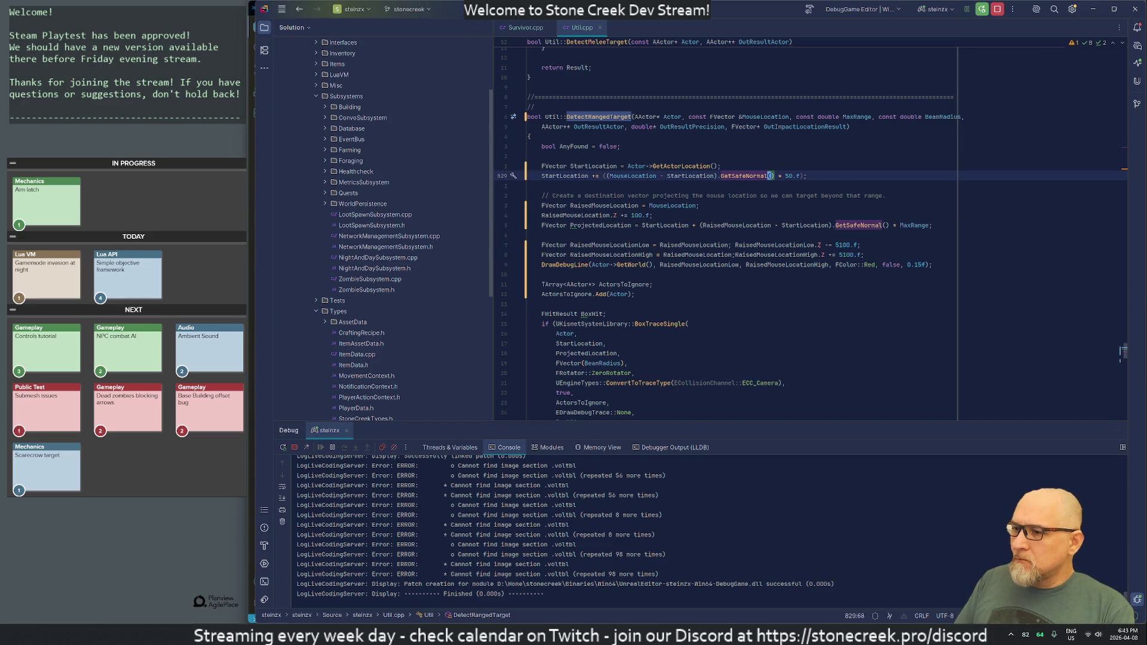
pyautogui.hotkey('alt', 'Tab')
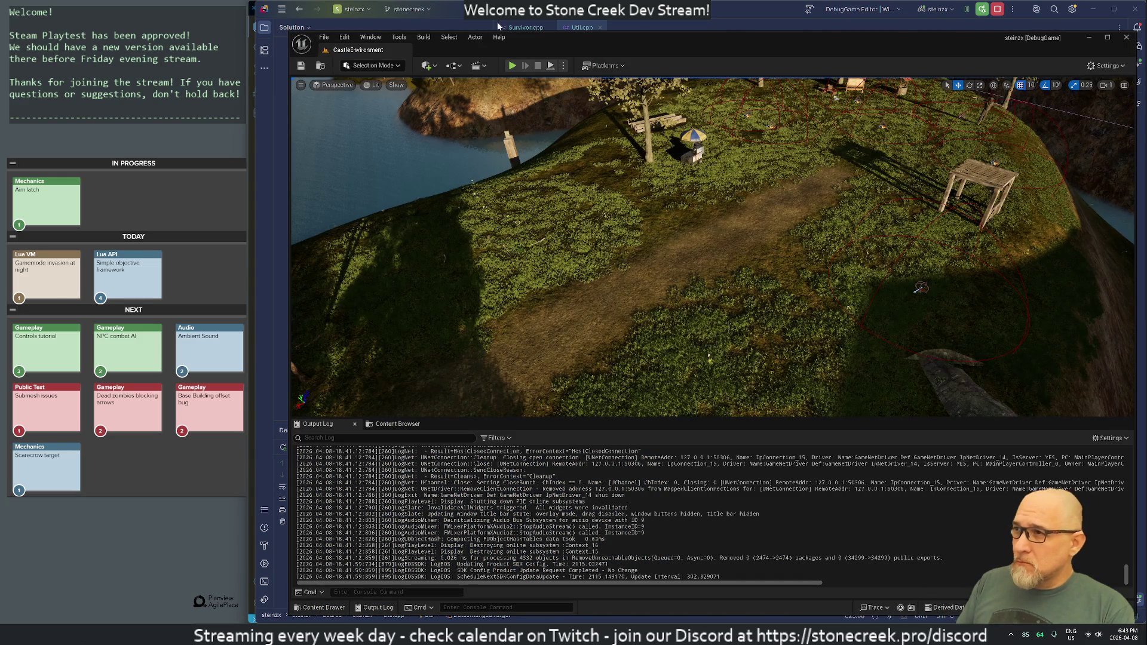
# - Live-recompile the Util.cpp change, close the Live Coding window, and start Play in Editor
pyautogui.hotkey('ctrl', 'alt', 'F11')
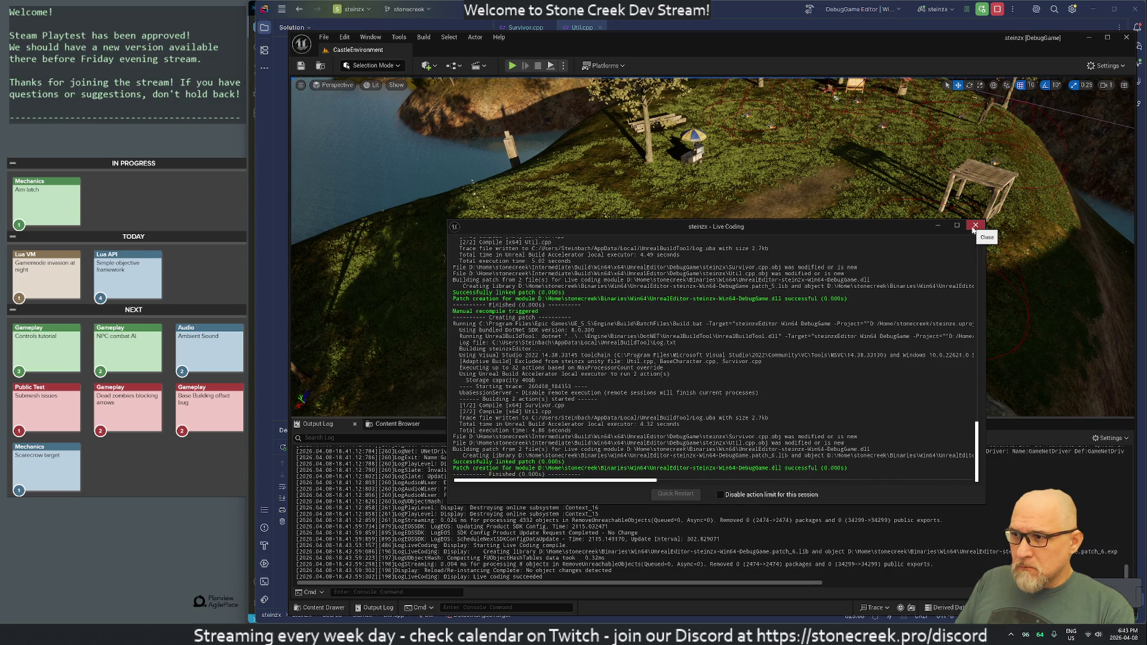
pyautogui.click(973, 229)
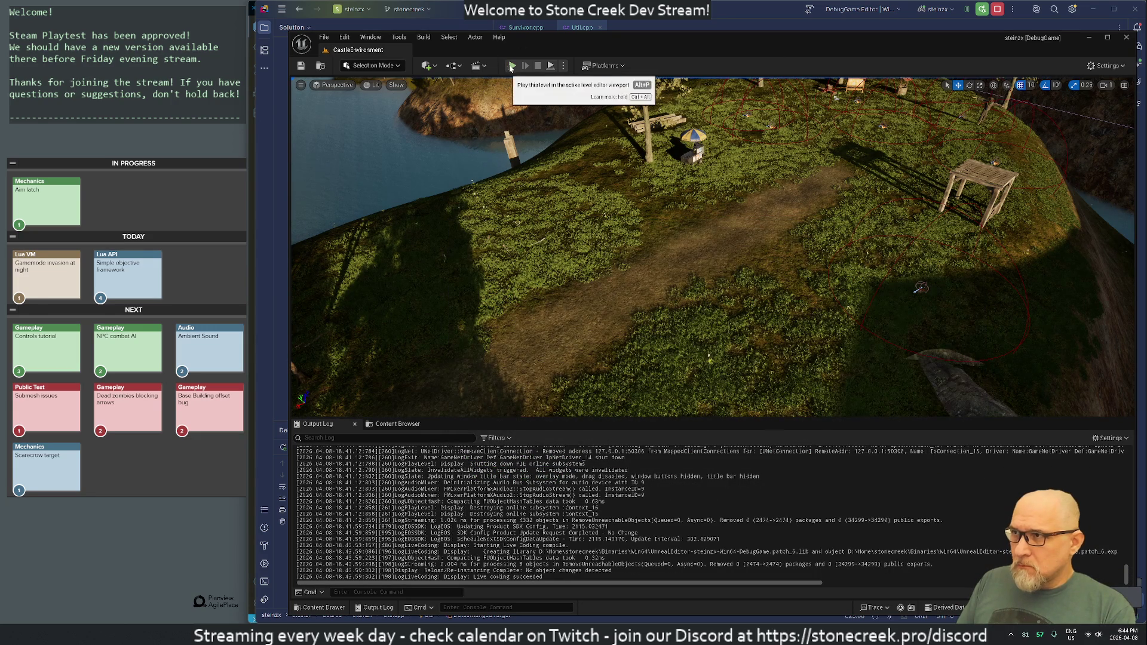
pyautogui.hotkey('alt', 'p')
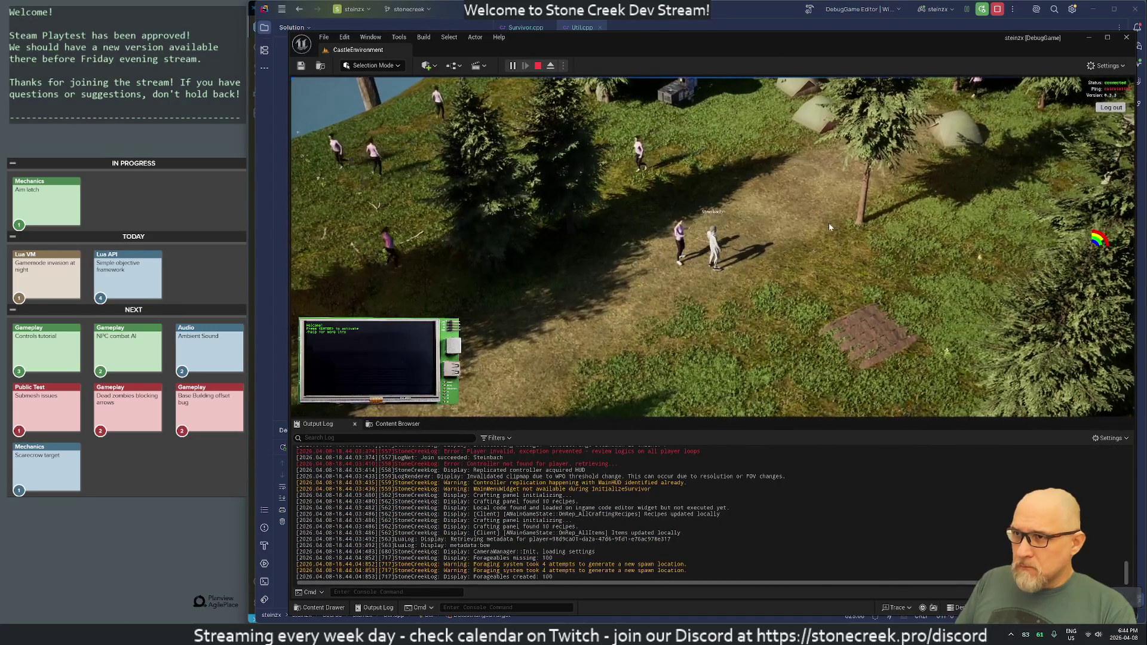
# - Aim ranged attacks near the tree and at the characters beside the player, then stop playing
pyautogui.click(830, 227)
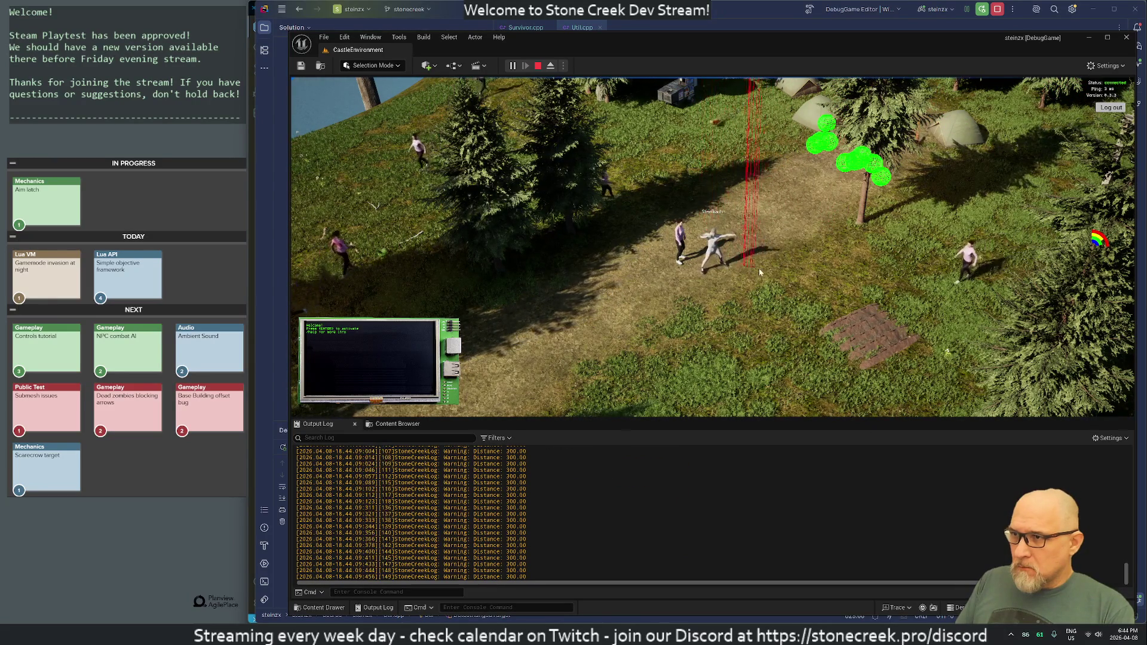
pyautogui.click(814, 235)
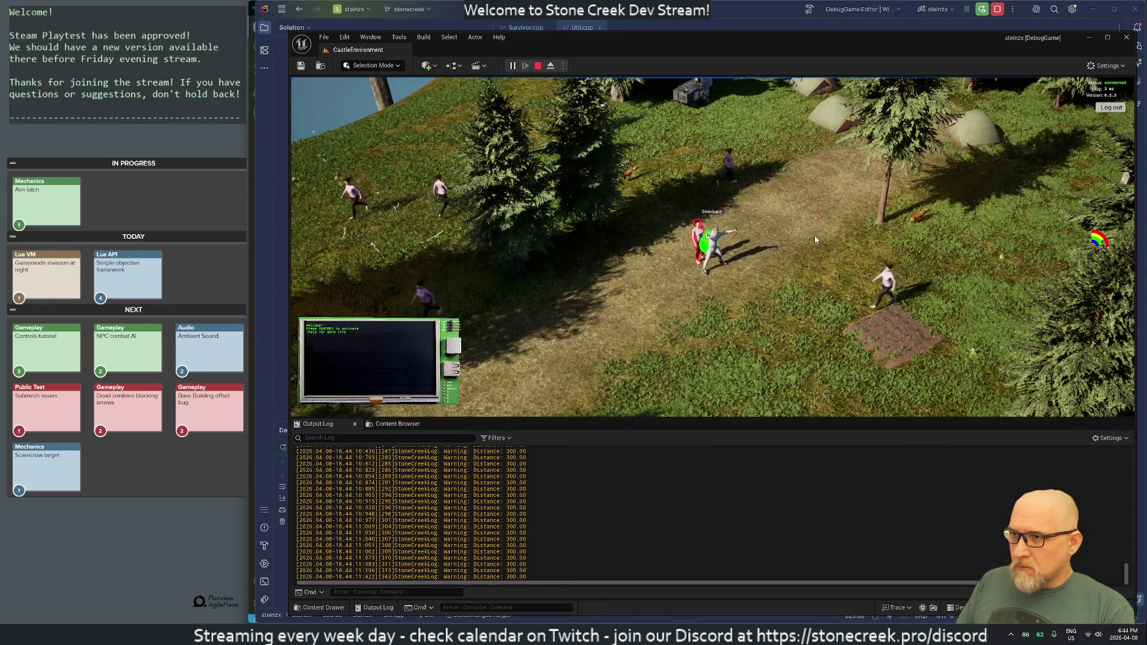
pyautogui.click(825, 241)
pyautogui.click(880, 241)
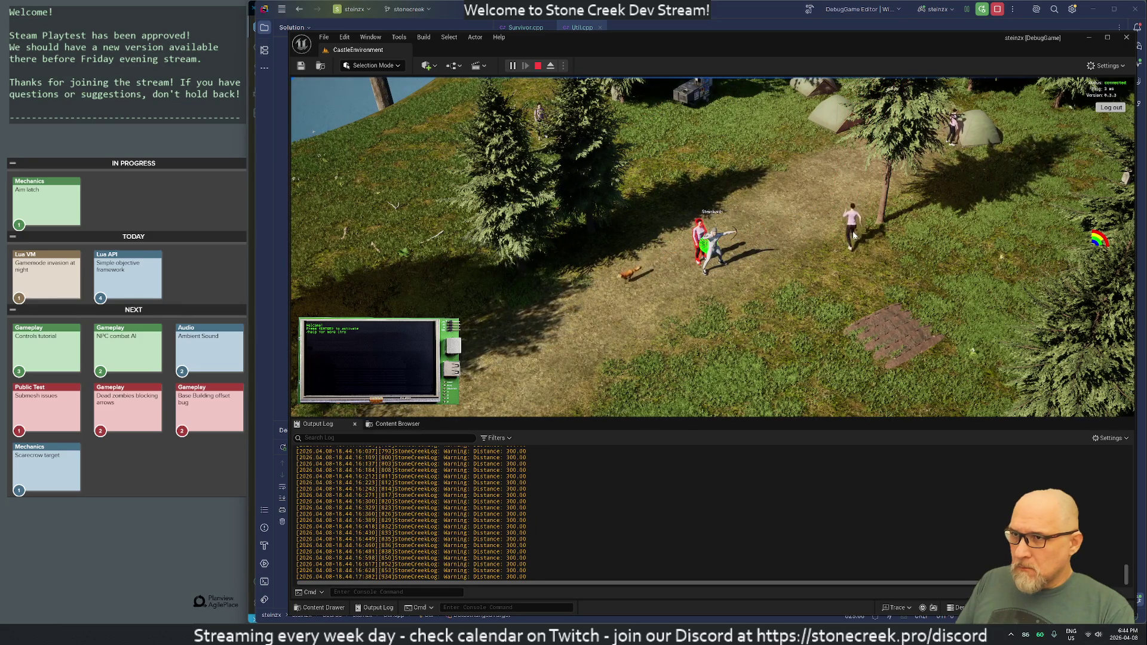
pyautogui.click(867, 239)
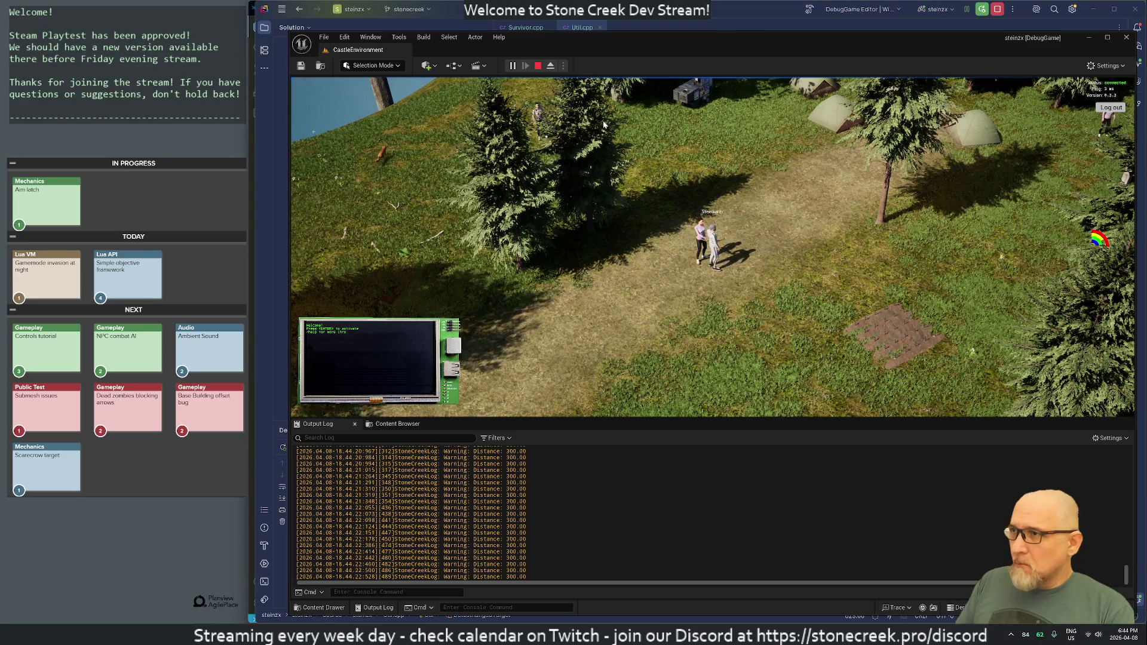
pyautogui.click(541, 68)
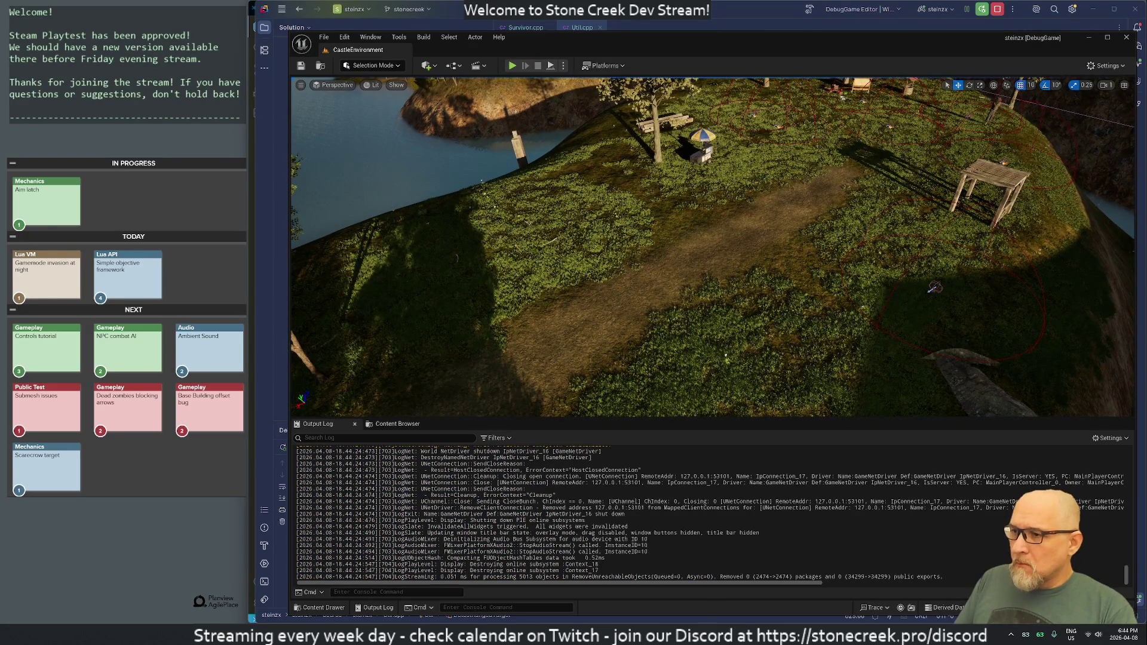
# - Hide VS Code and return to the Rider code editor
pyautogui.hotkey('alt', 'Tab')
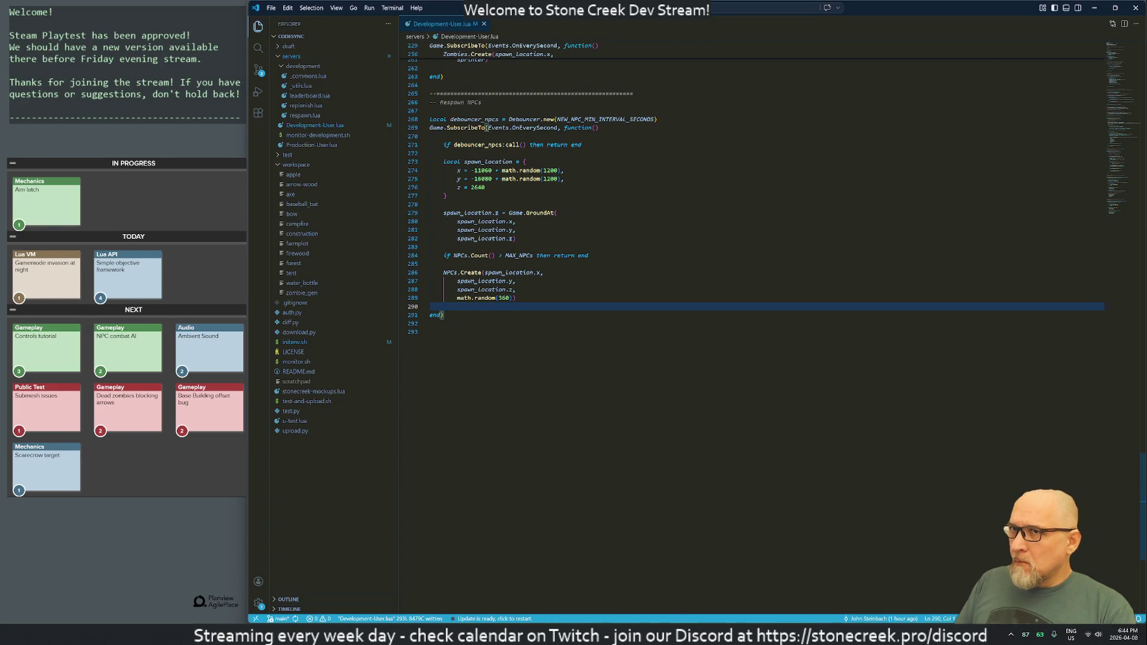
pyautogui.click(1094, 8)
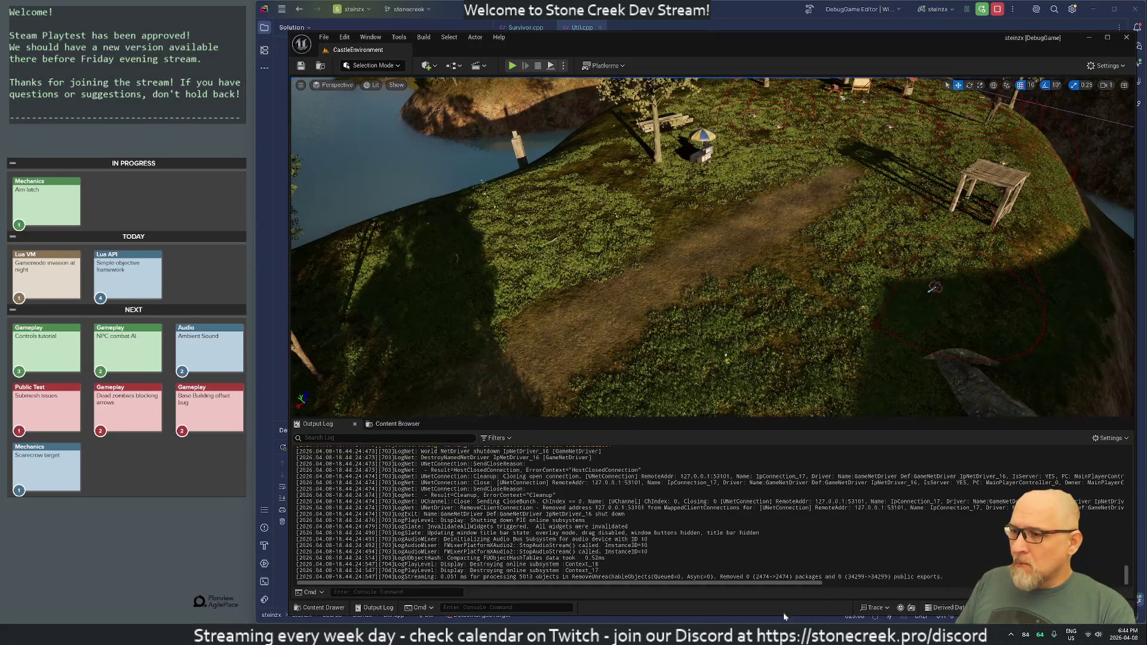
pyautogui.hotkey('alt', 'Tab')
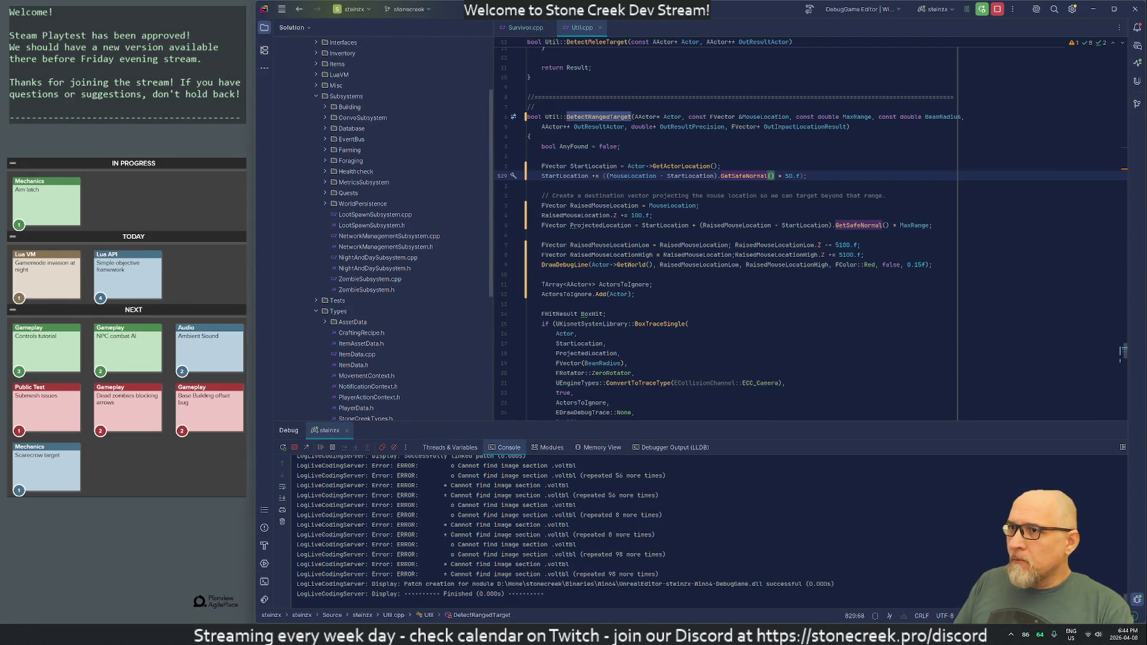
# - Add a DrawDebugLine call with its suggested arguments below the StartLocation offset
pyautogui.press('End')
pyautogui.press('Return')
pyautogui.press('Return')
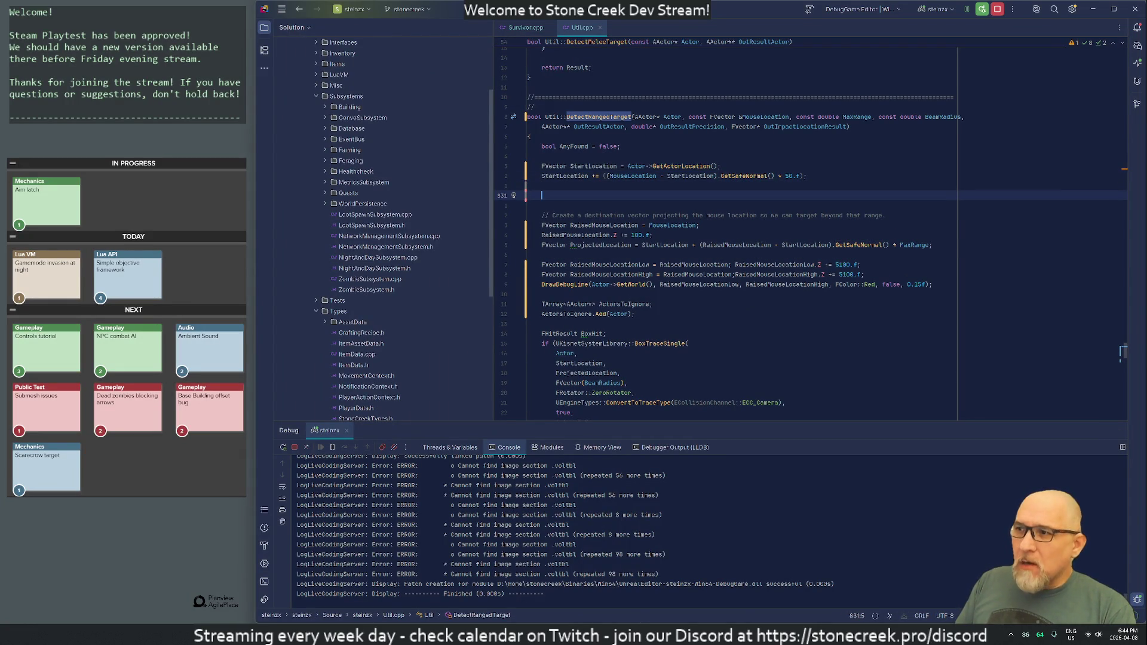
pyautogui.write('Draw')
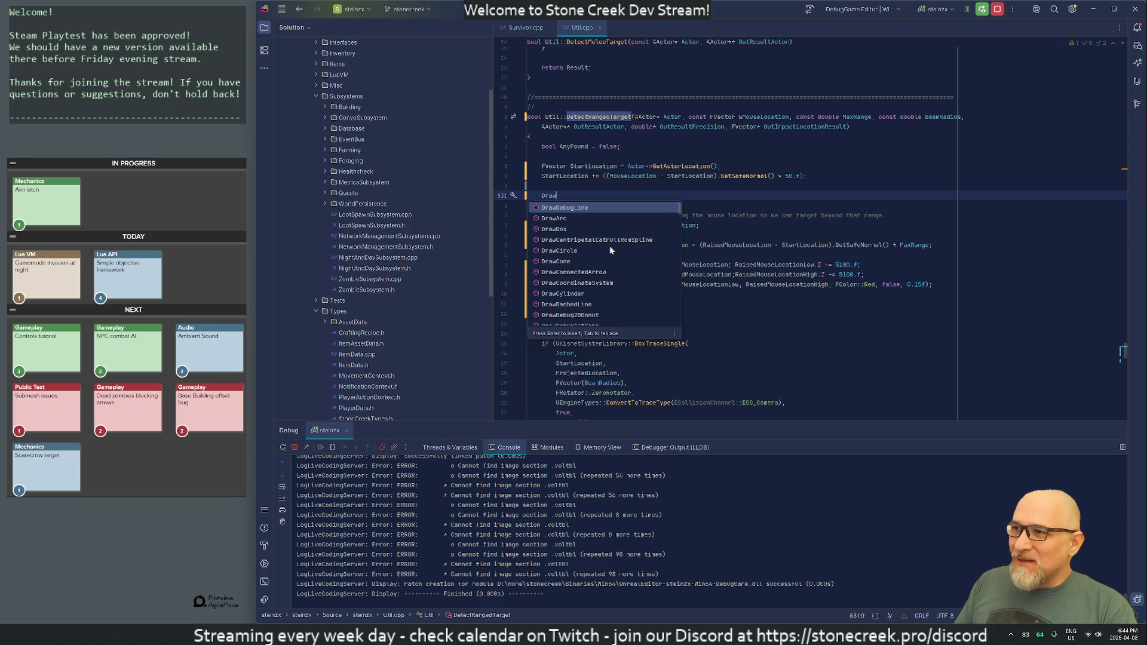
pyautogui.press('Return')
pyautogui.press('Tab')
pyautogui.press('Left')
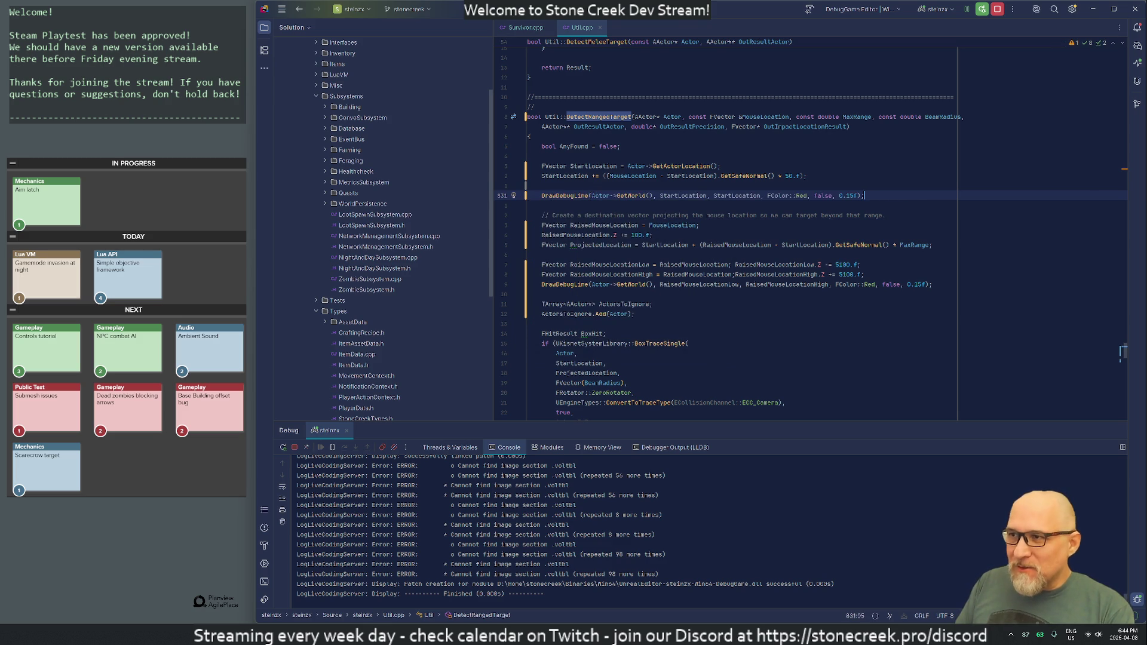
pyautogui.hotkey('ctrl', 'Right')
pyautogui.hotkey('ctrl', 'Right')
pyautogui.hotkey('ctrl', 'Right')
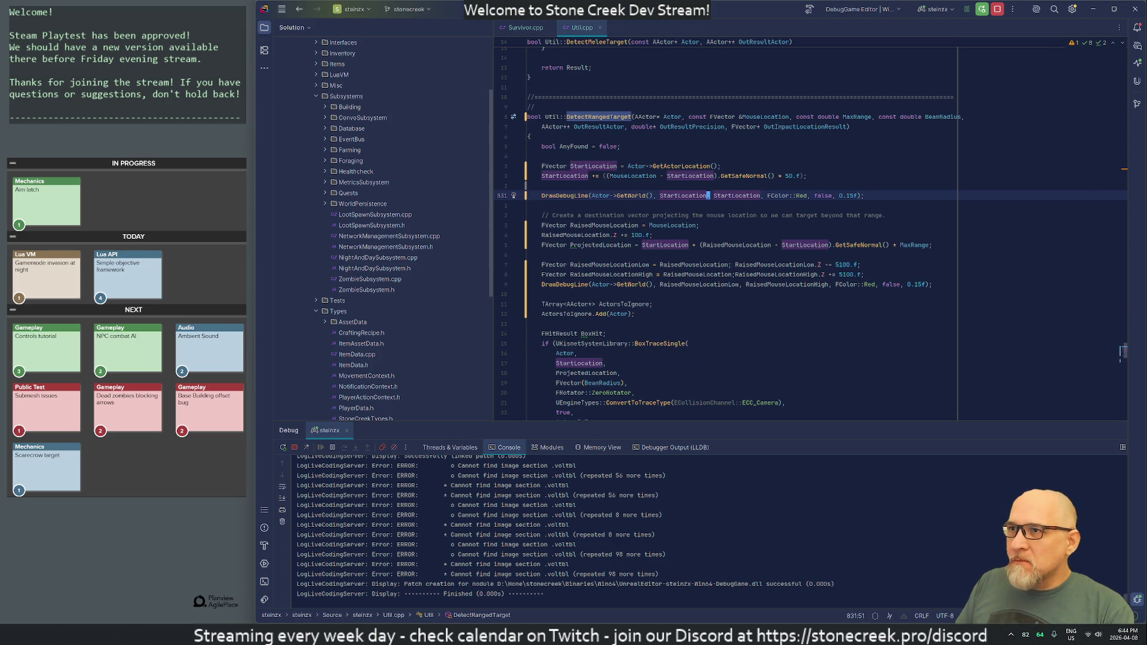
# - Rename StartLocation to AdjustedStartLocation on lines 828 and 829
pyautogui.press('Up')
pyautogui.press('Up')
pyautogui.press('Up')
pyautogui.hotkey('ctrl', 'Left')
pyautogui.hotkey('ctrl', 'Left')
pyautogui.hotkey('ctrl', 'Left')
pyautogui.hotkey('ctrl', 'Left')
pyautogui.write('Adjusted')
pyautogui.click(541, 175)
pyautogui.write('Adjusted')
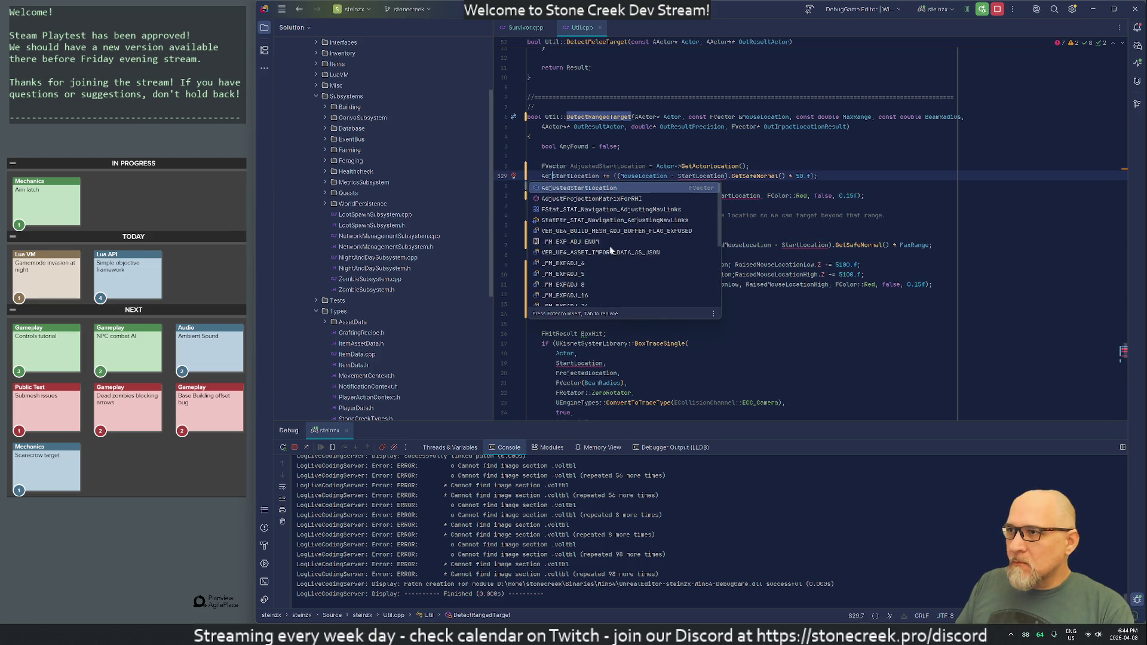
pyautogui.press('Left')
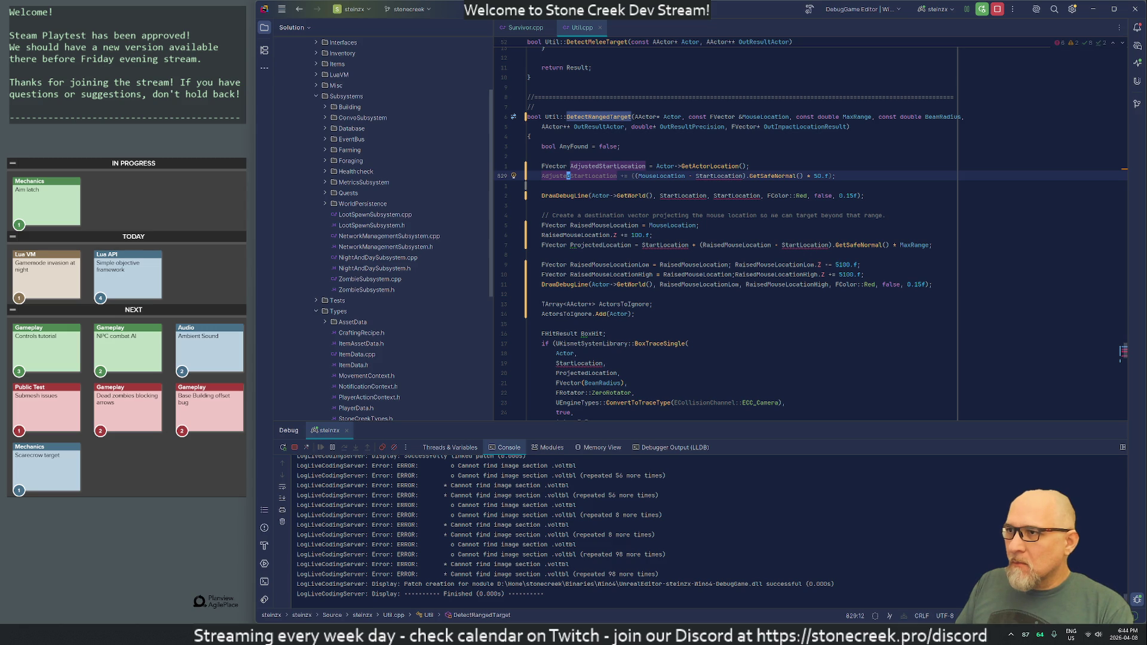
pyautogui.click(696, 175)
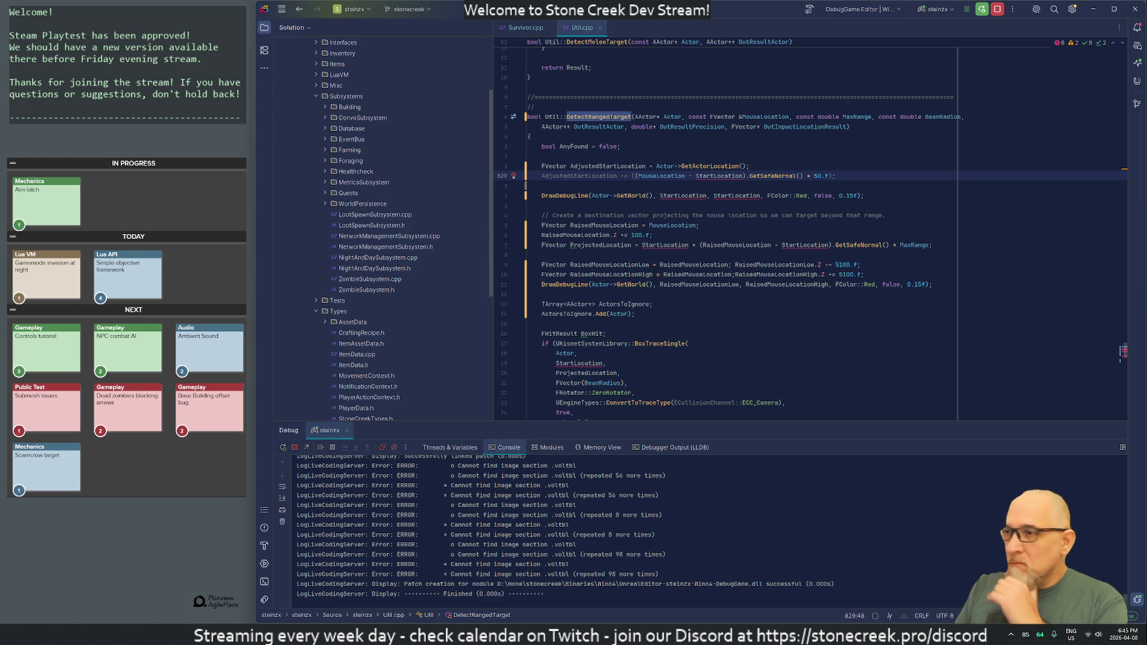
# - Undo the rename and make the debug line start at Actor->GetActorLocation()
pyautogui.hotkey('ctrl', 'z')
pyautogui.hotkey('ctrl', 'z')
pyautogui.hotkey('ctrl', 'z')
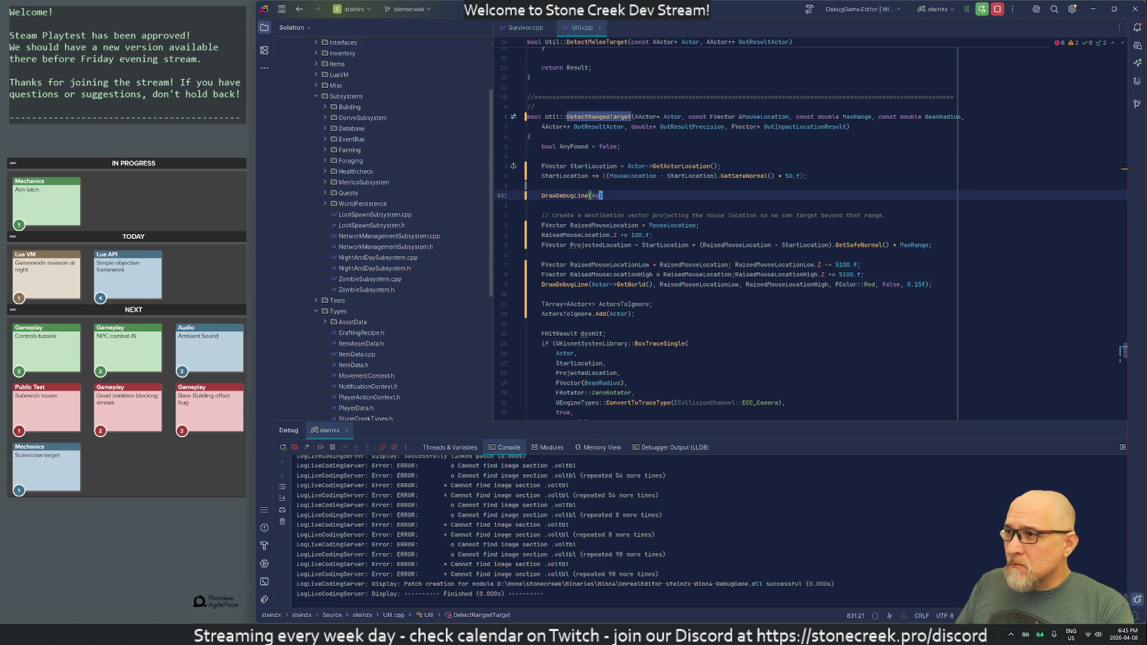
pyautogui.hotkey('ctrl', 'z')
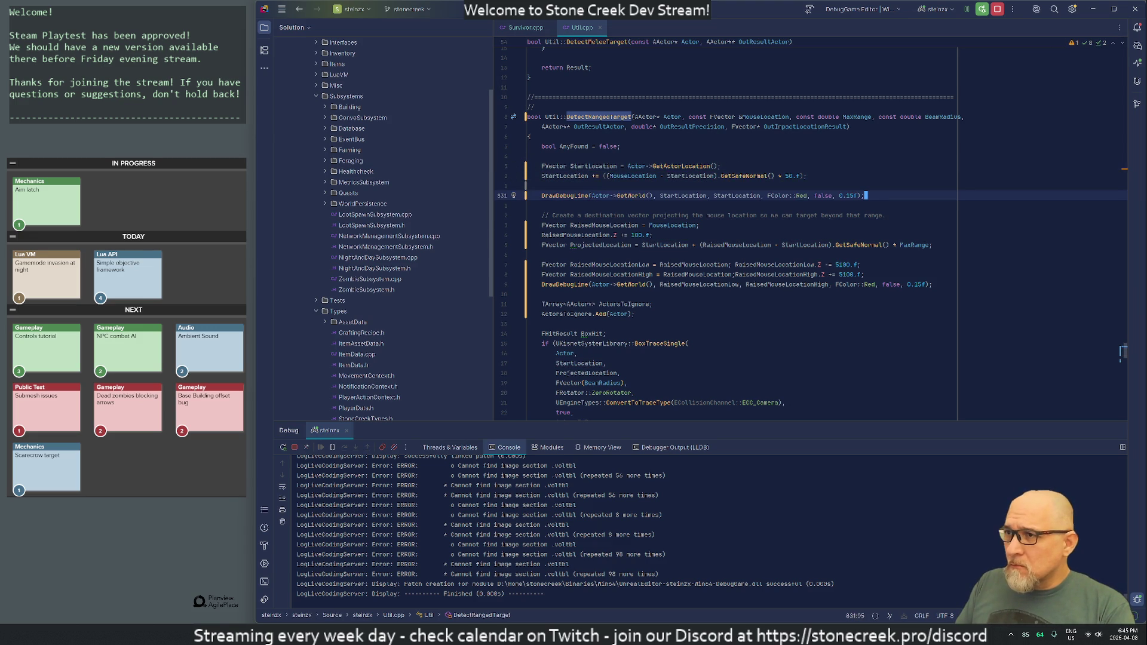
pyautogui.hotkey('ctrl', 'Right')
pyautogui.hotkey('ctrl', 'Right')
pyautogui.hotkey('ctrl', 'Right')
pyautogui.hotkey('ctrl', 'Delete')
pyautogui.write('Actor->Ge')
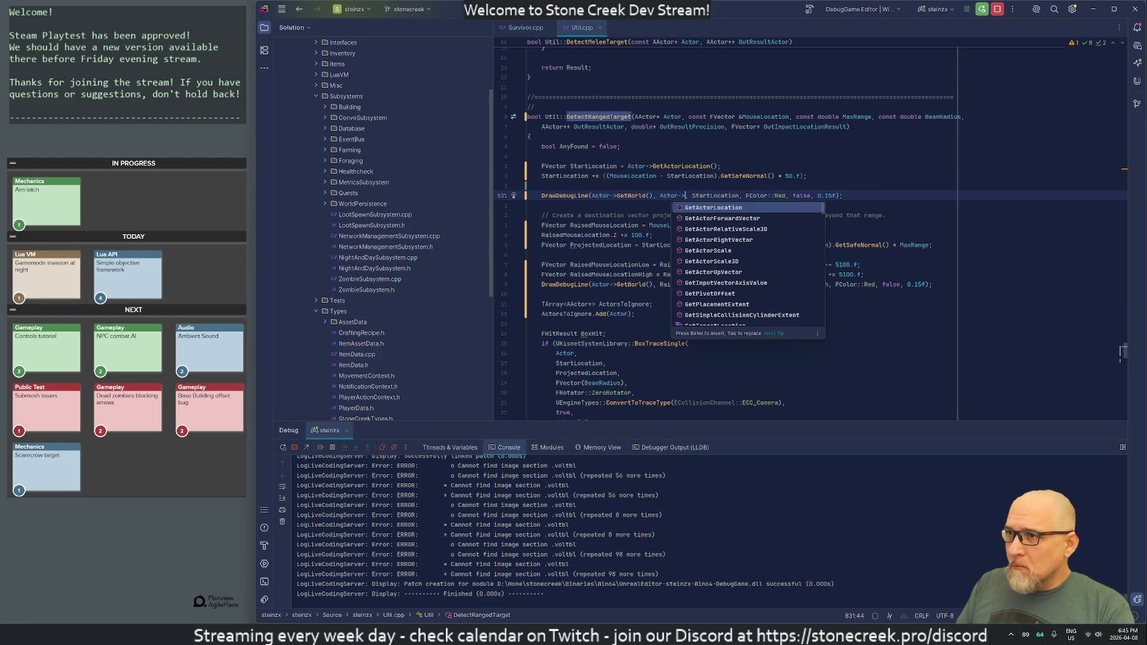
pyautogui.write('tActorL')
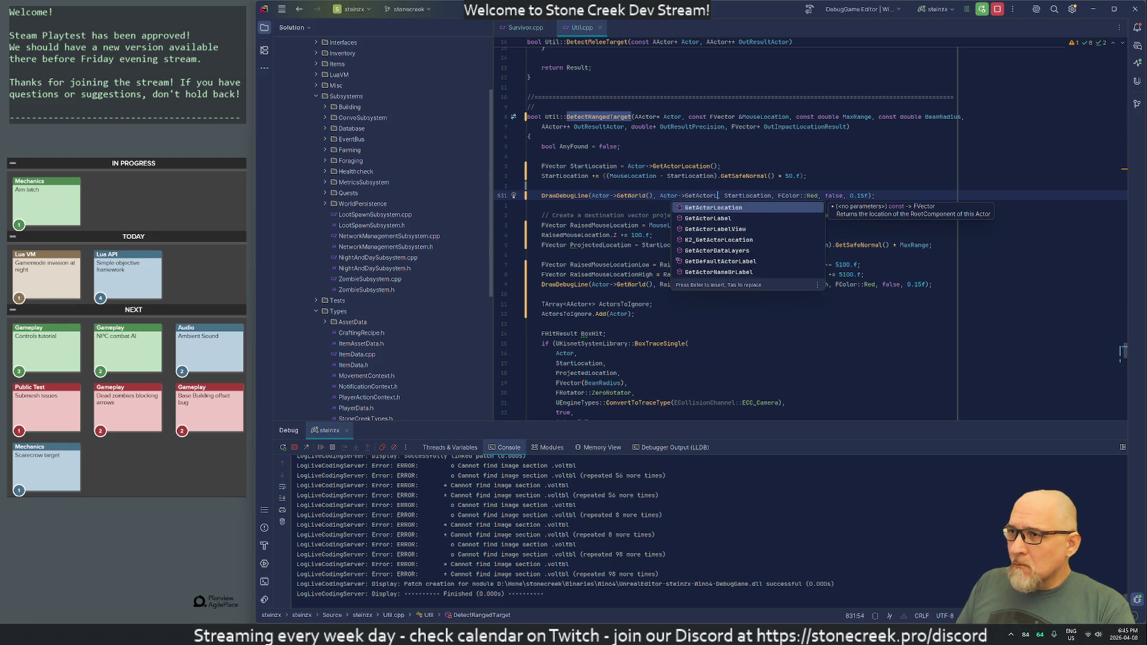
pyautogui.press('Return')
pyautogui.press('End')
pyautogui.press('Return')
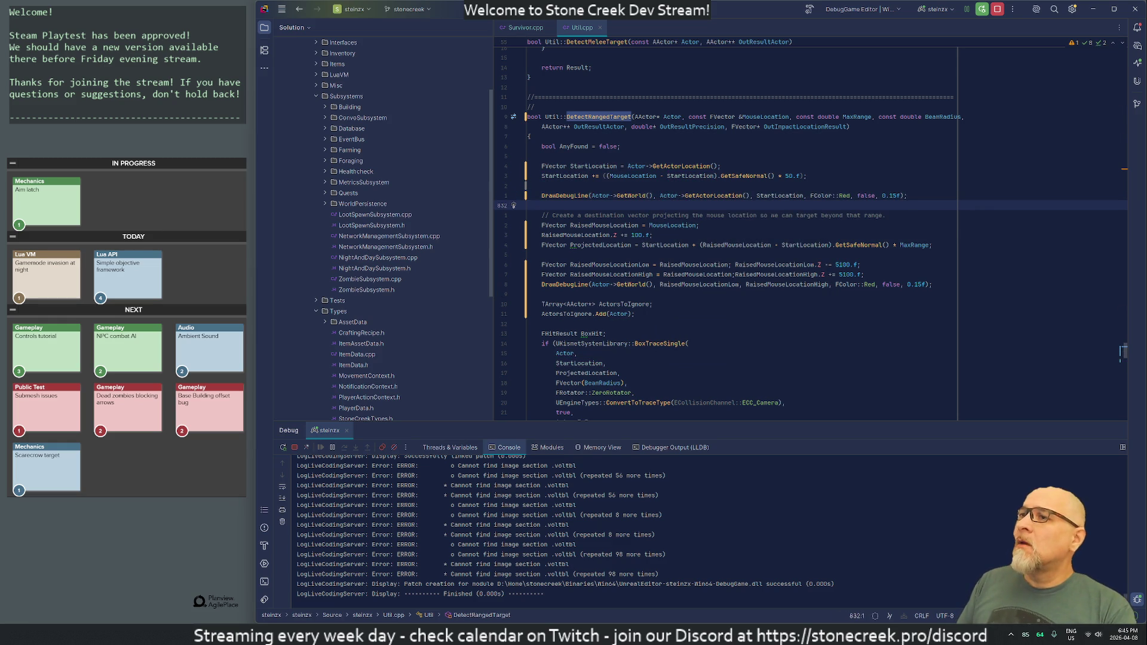
# - Change the debug line to FColor::Purple with 0.5f instead of 0.15f, then live-recompile in Unreal
pyautogui.click(907, 195)
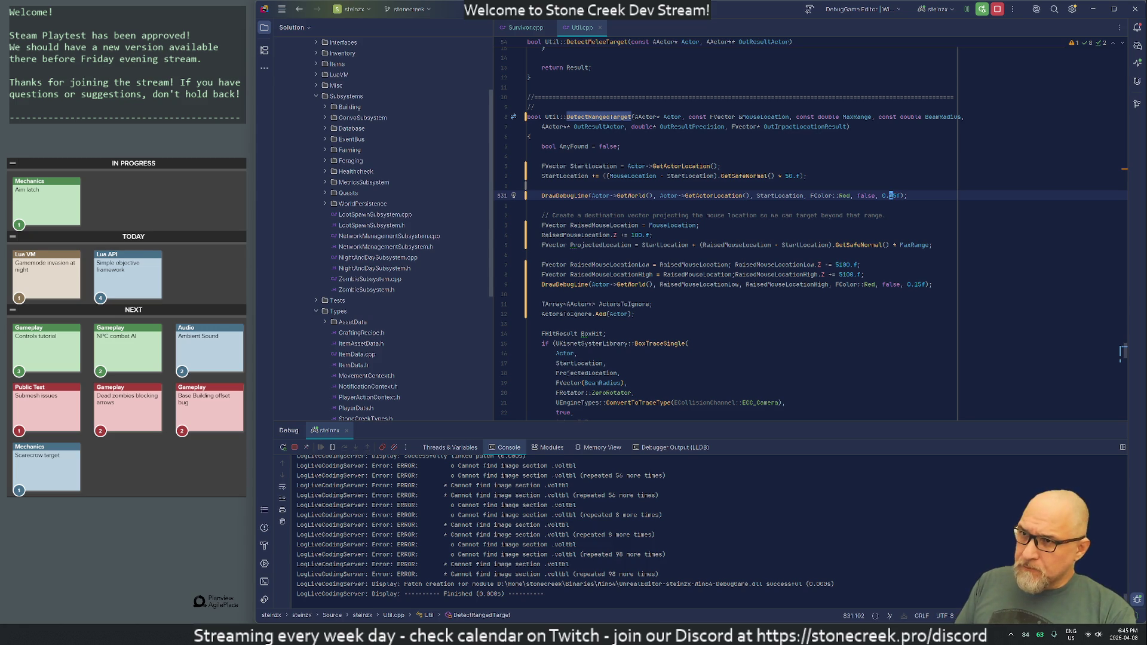
pyautogui.click(894, 196)
pyautogui.press('BackSpace')
pyautogui.press('BackSpace')
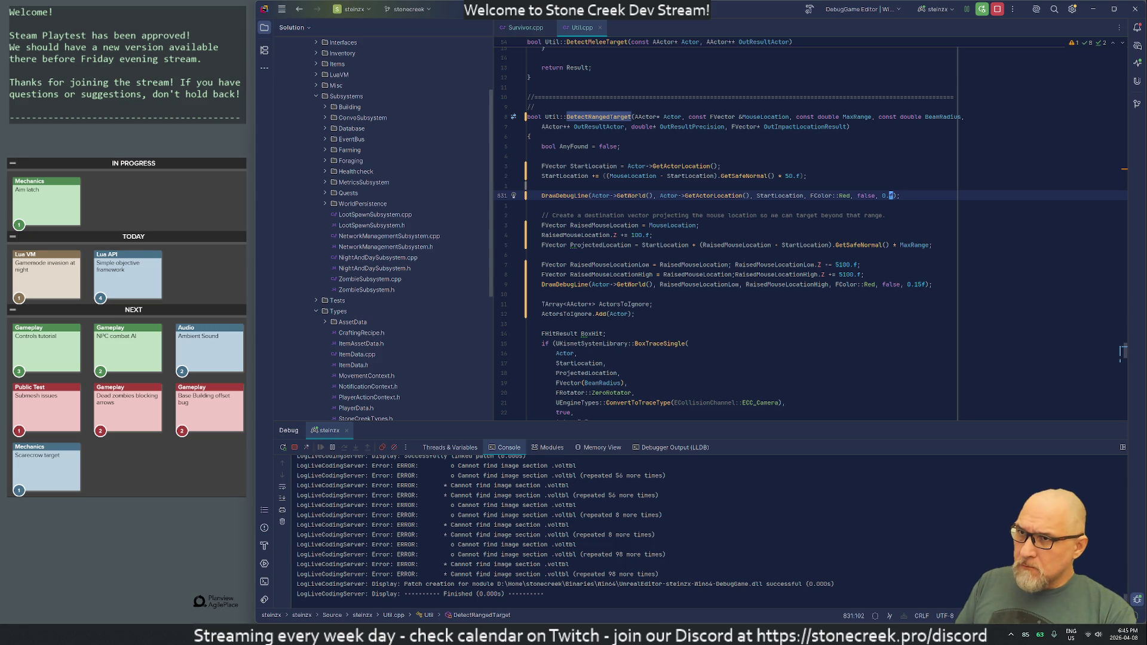
pyautogui.write('5')
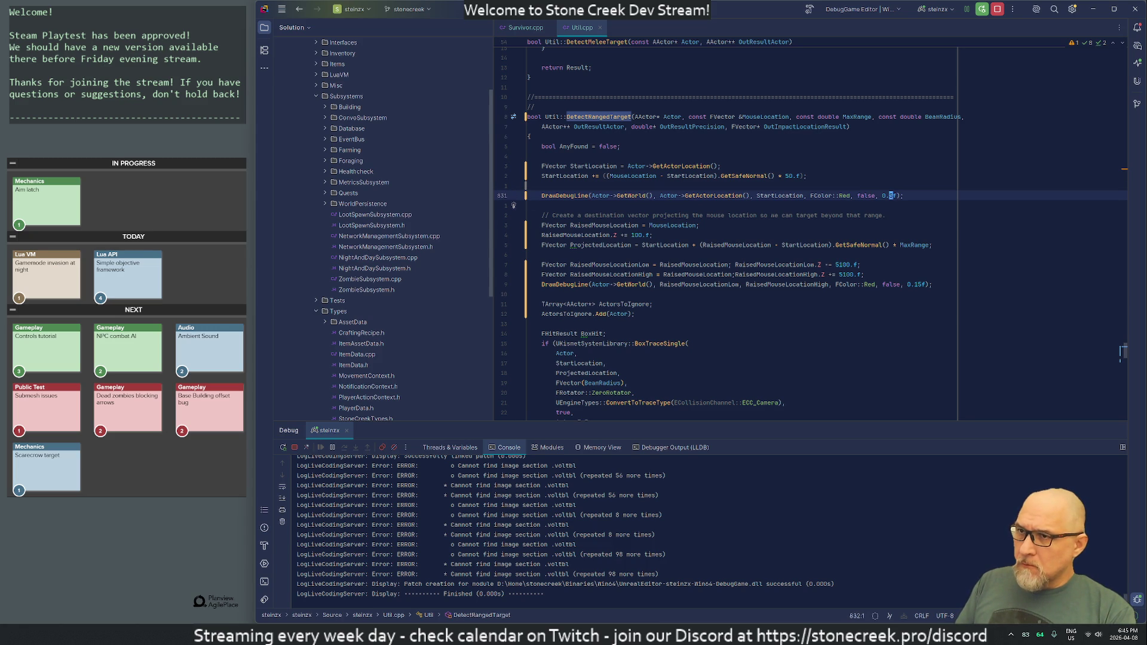
pyautogui.doubleClick(843, 196)
pyautogui.press('BackSpace')
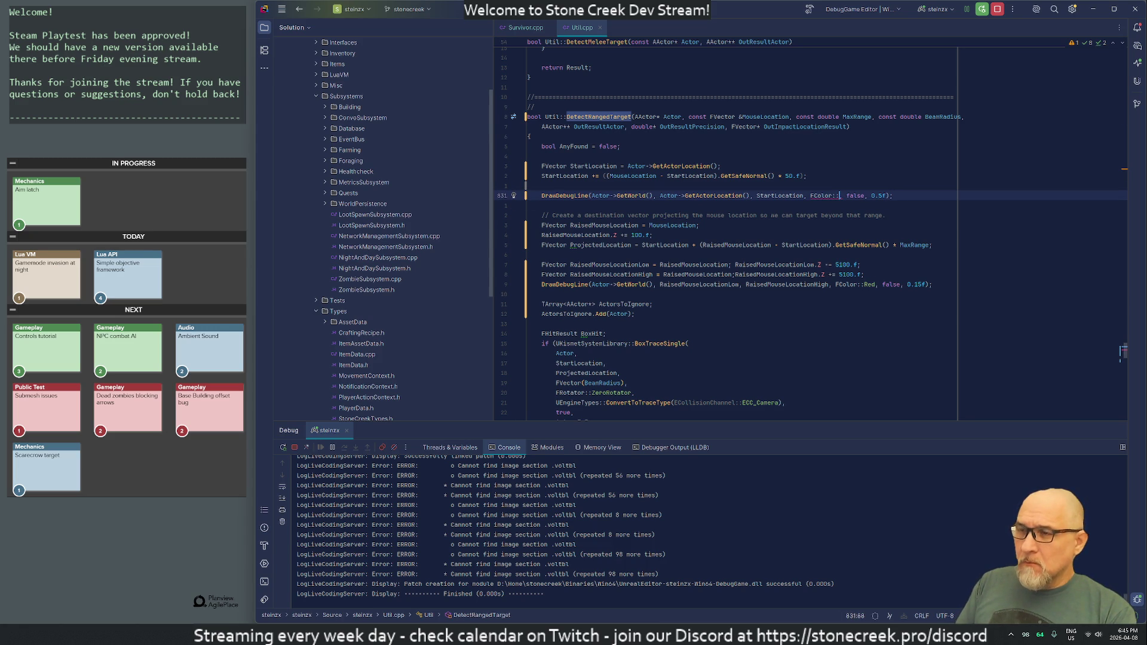
pyautogui.write('Purple')
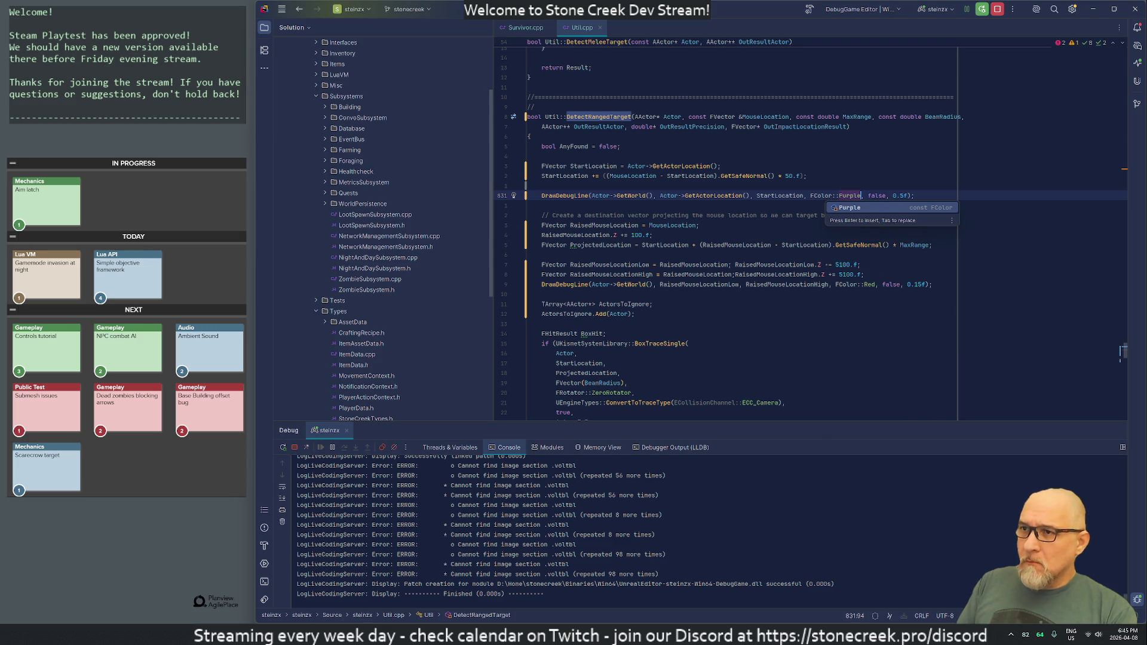
pyautogui.click(607, 333)
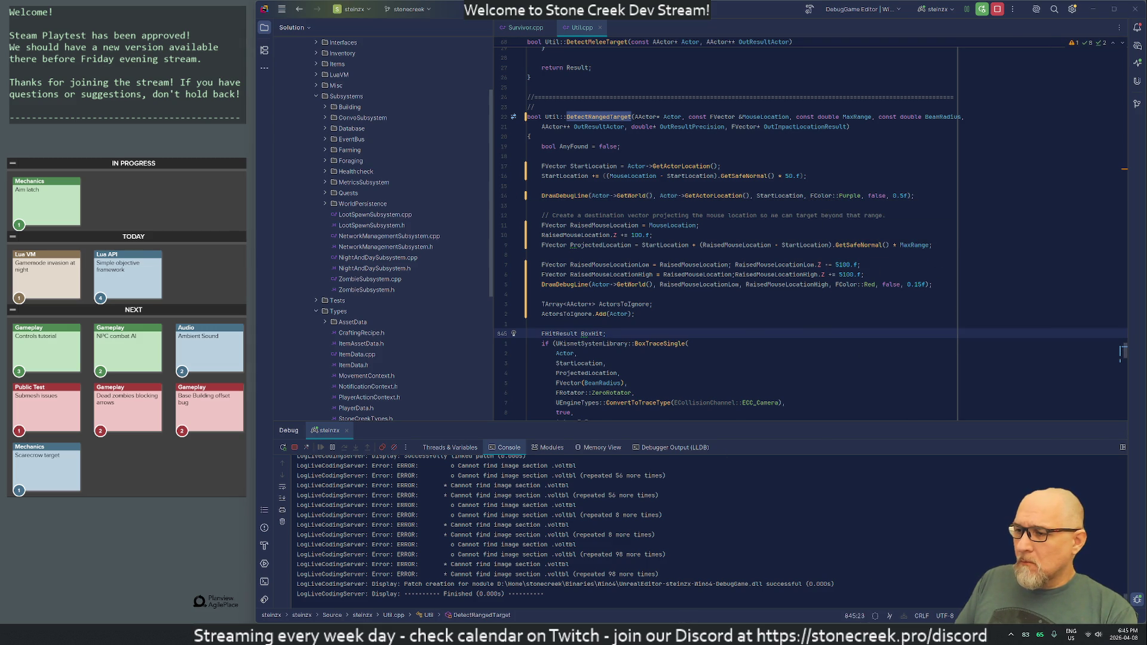
pyautogui.hotkey('alt', 'Tab')
pyautogui.hotkey('ctrl', 'alt', 'F11')
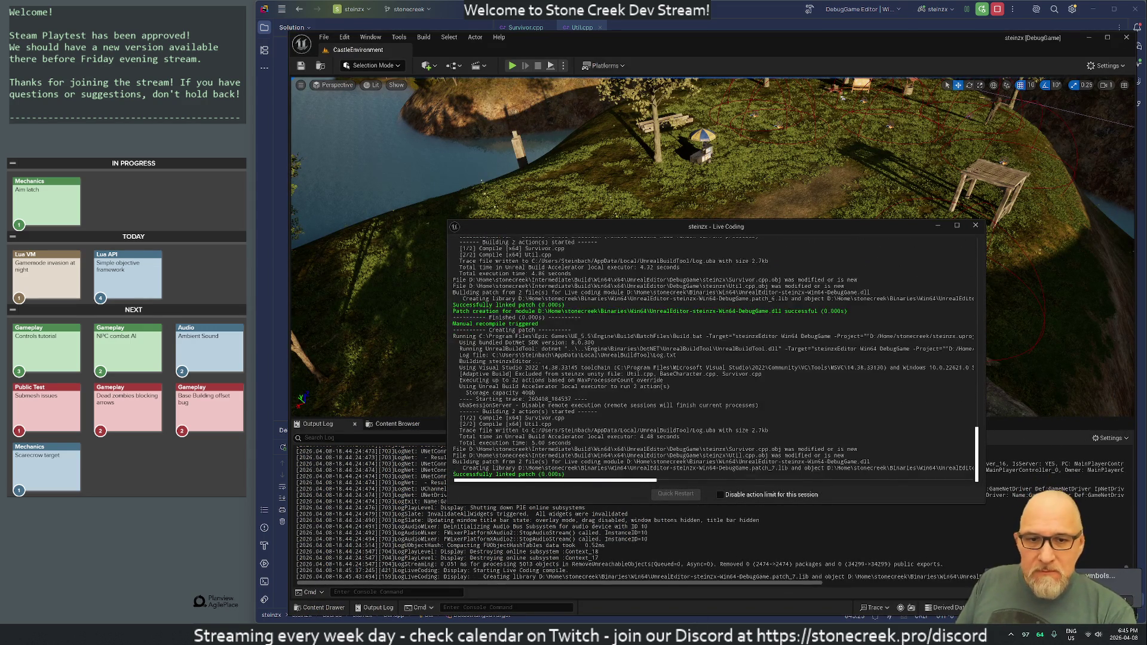
# - Dismiss the finished Live Coding window and trigger another Ctrl+Alt+F11 recompile
pyautogui.press('h')
pyautogui.press('e')
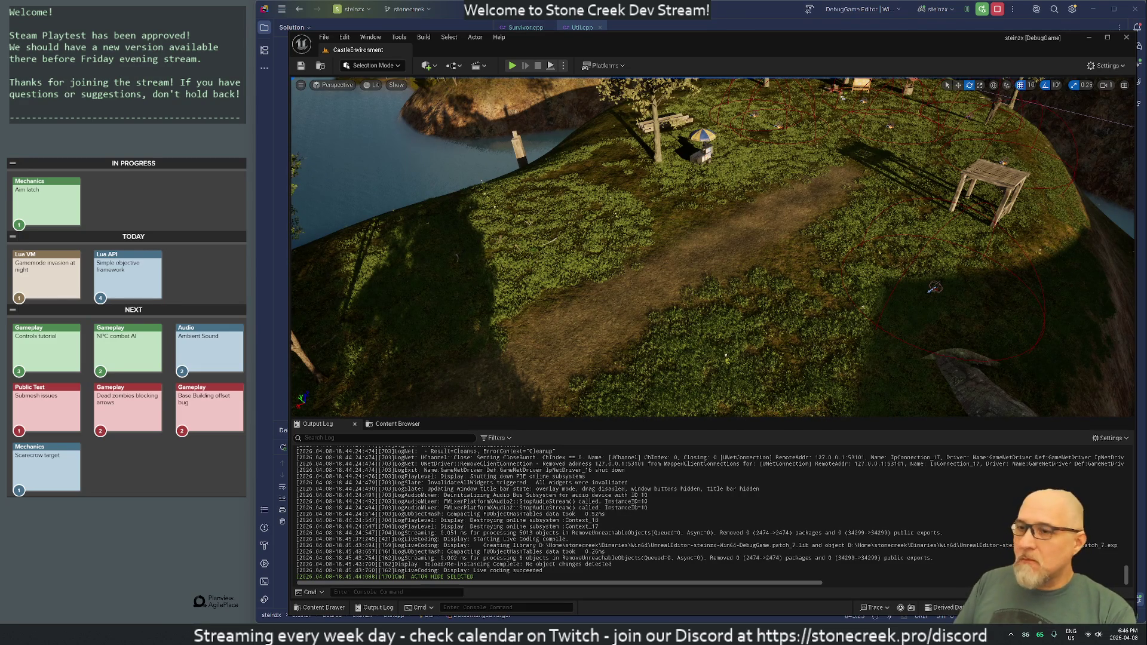
pyautogui.hotkey('ctrl', 'alt', 'F11')
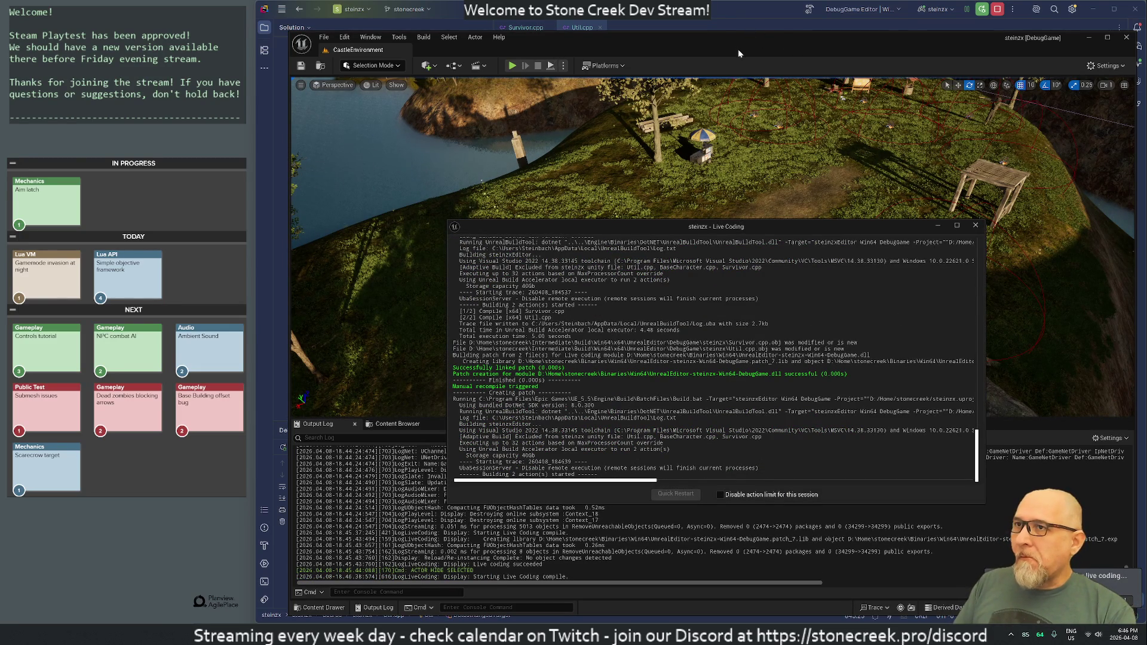
# - Maximize the editor, close the Live Coding console, and play the CastleEnvironment level
pyautogui.doubleClick(722, 38)
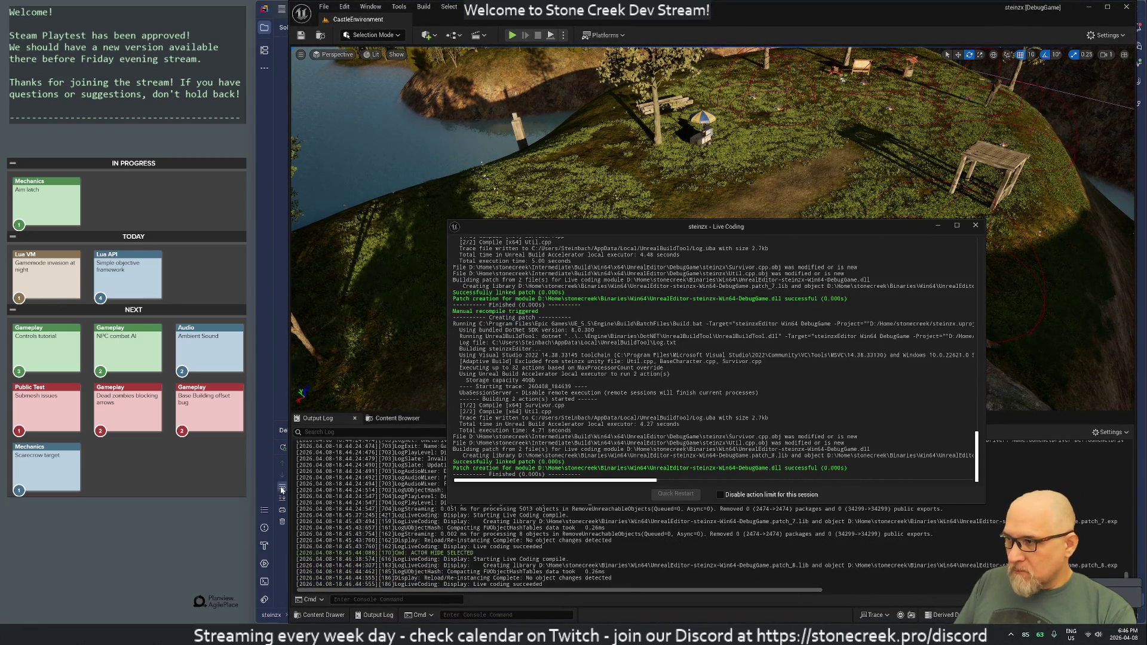
pyautogui.click(975, 226)
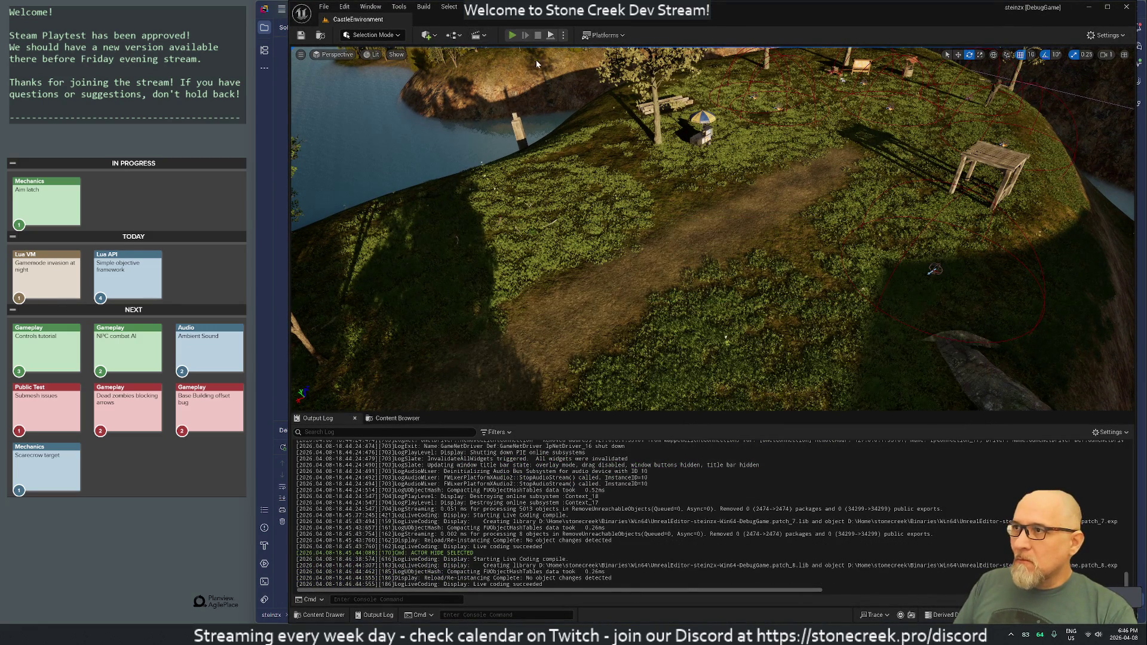
pyautogui.click(512, 35)
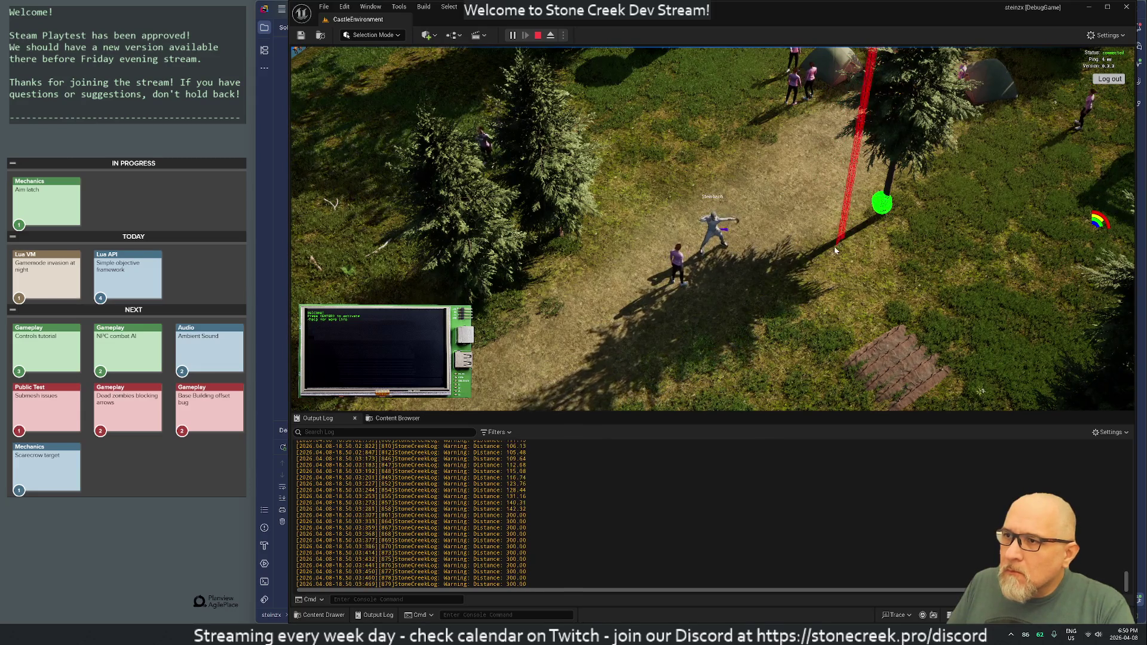
# - Stop the Play-In-Editor session after checking the Distance readings
pyautogui.click(537, 35)
# - Swap MaxRange for BeamRadius in the line 829 StartLocation offset and live-recompile in Unreal
pyautogui.hotkey('alt', 'Tab')
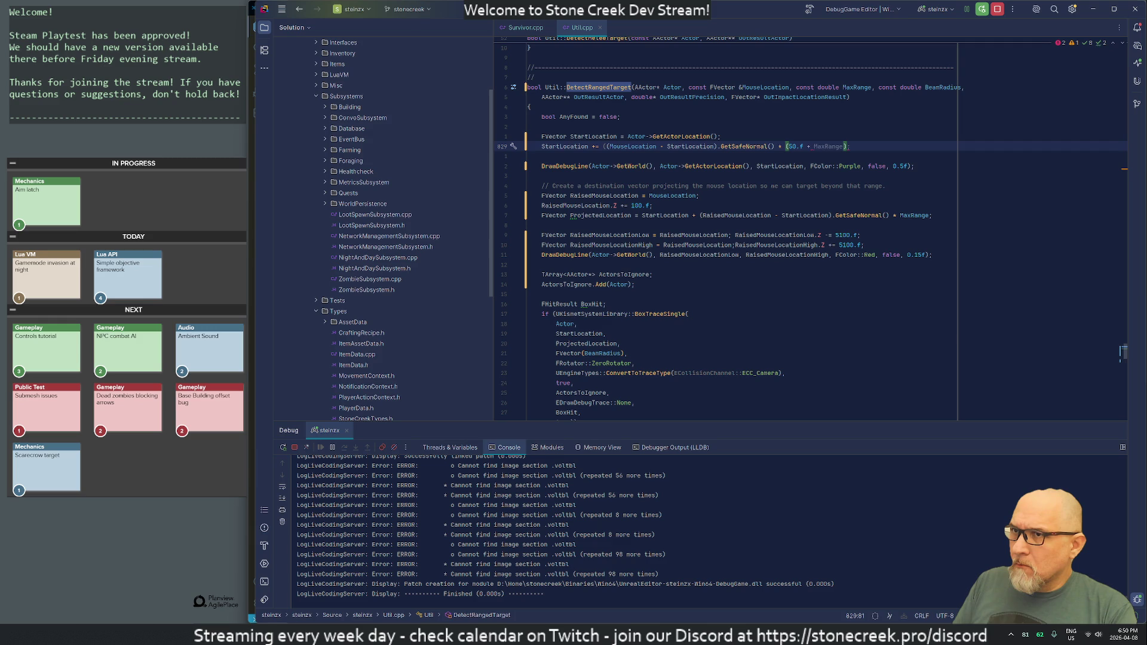
pyautogui.write('Beam')
pyautogui.press('Tab')
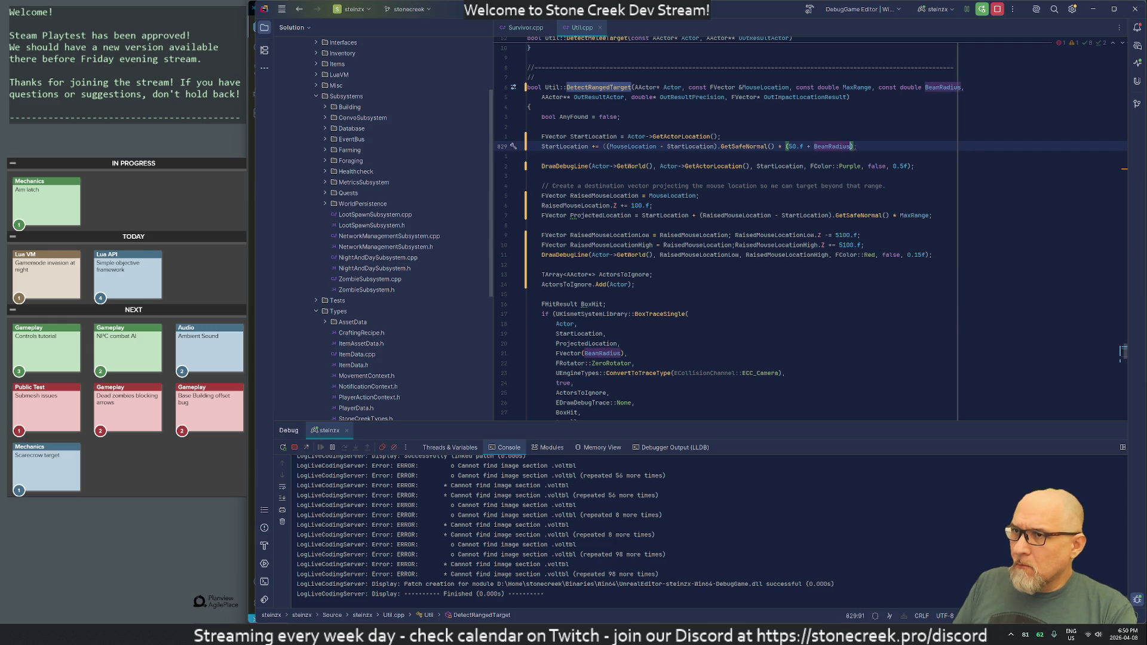
pyautogui.doubleClick(808, 146)
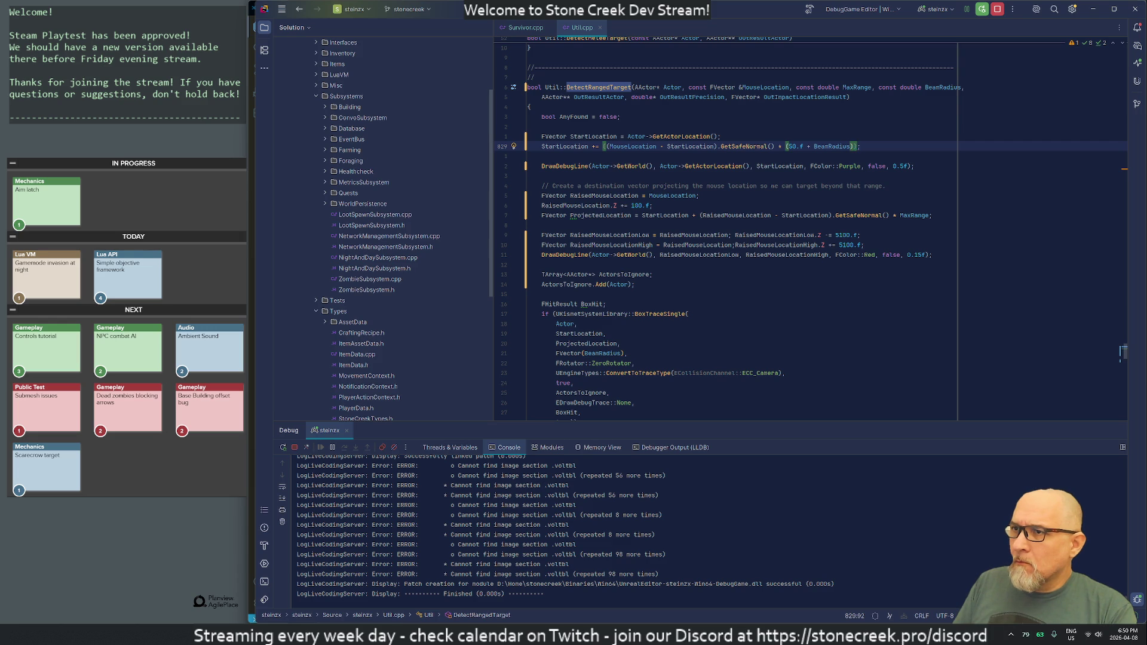
pyautogui.click(607, 146)
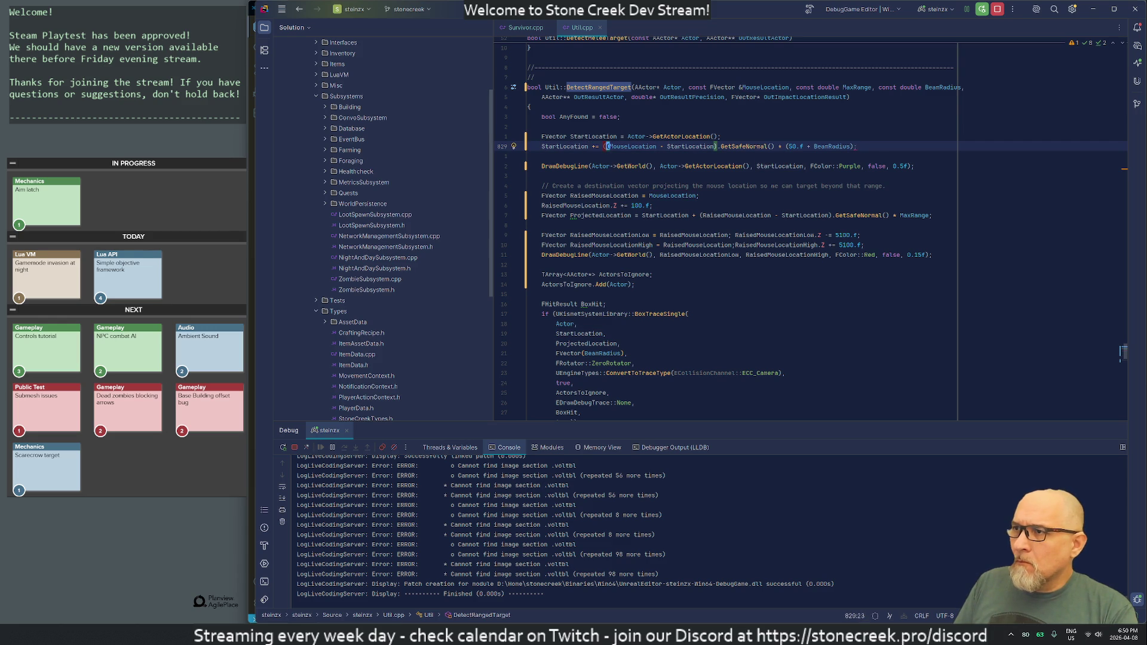
pyautogui.click(529, 155)
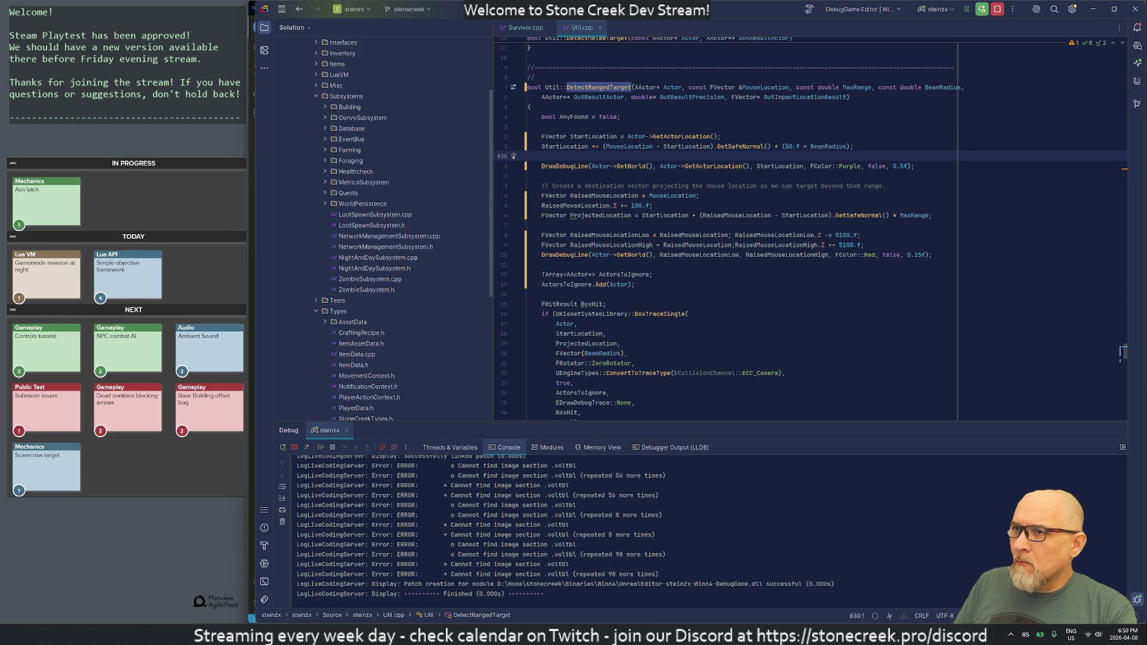
pyautogui.click(604, 147)
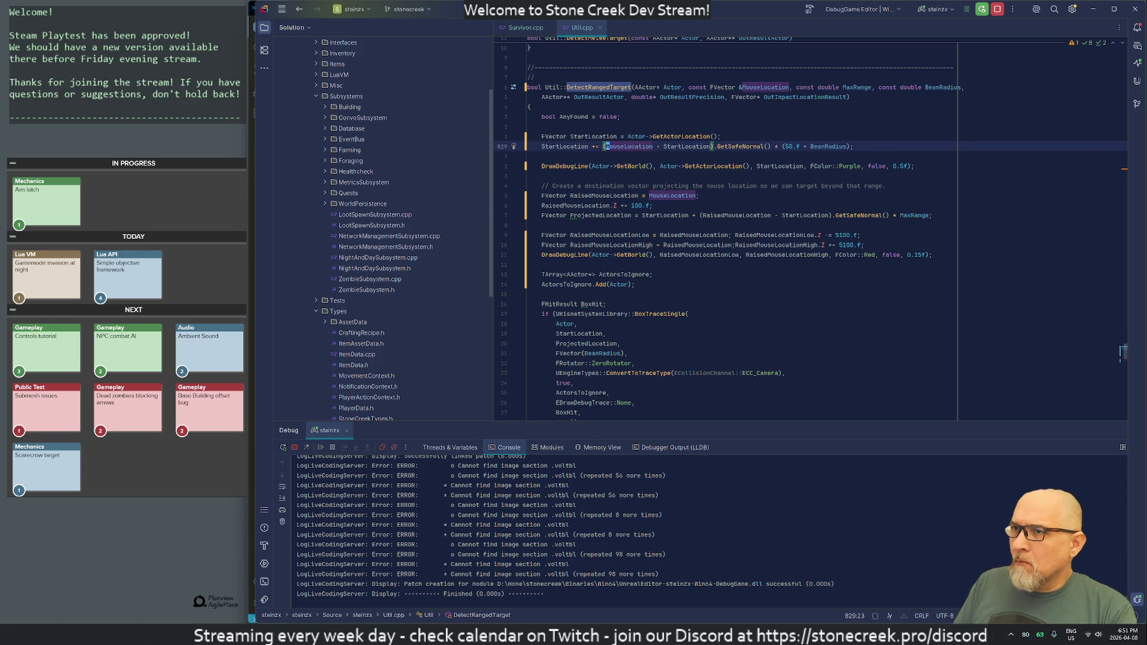
pyautogui.click(792, 146)
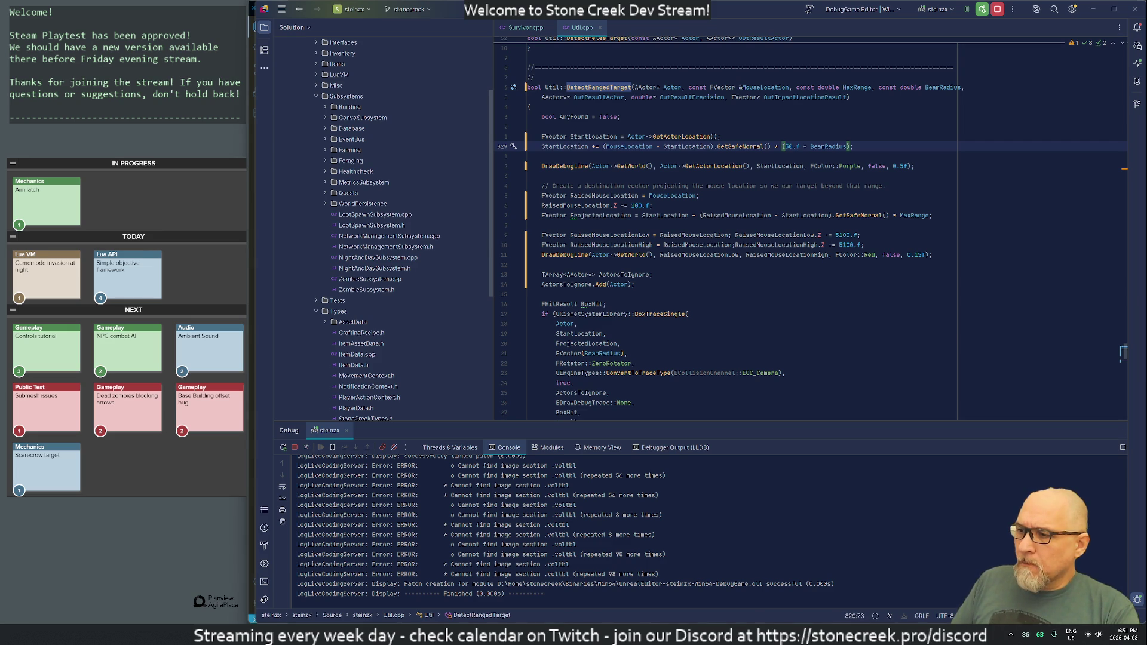
pyautogui.hotkey('alt', 'Tab')
pyautogui.hotkey('ctrl', 'alt', 'F11')
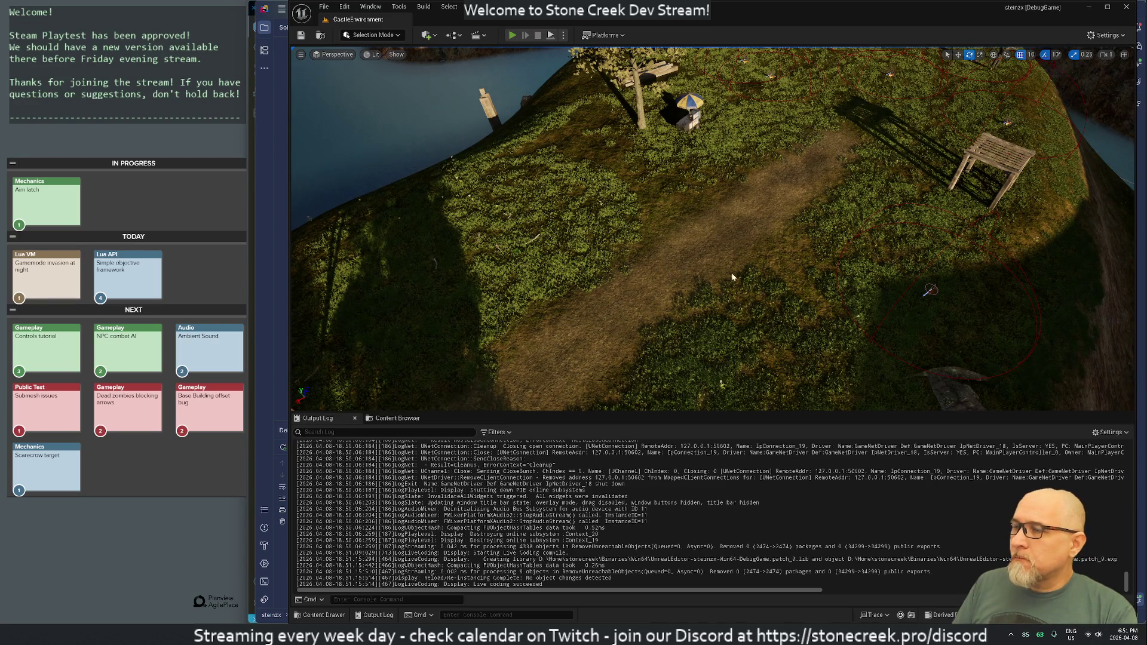
# - Start a Play-In-Editor session of the CastleEnvironment level with Alt+P
pyautogui.hotkey('alt', 'p')
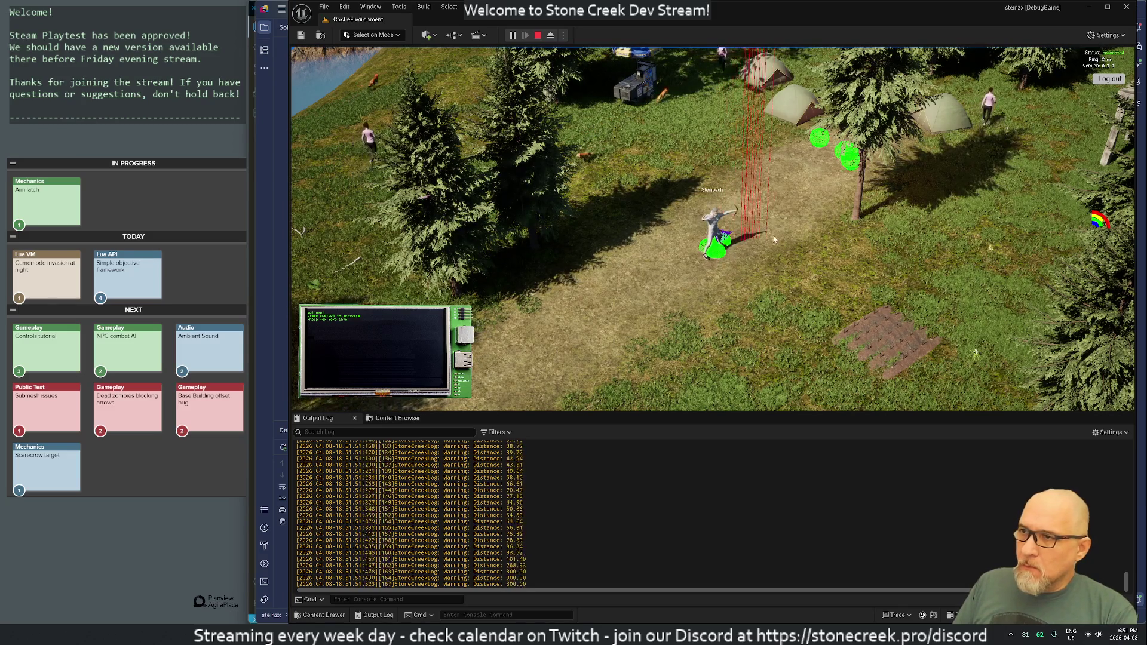
# - Shoot arrows at the tree and the villager by the tents while walking around the camp
pyautogui.click(828, 221)
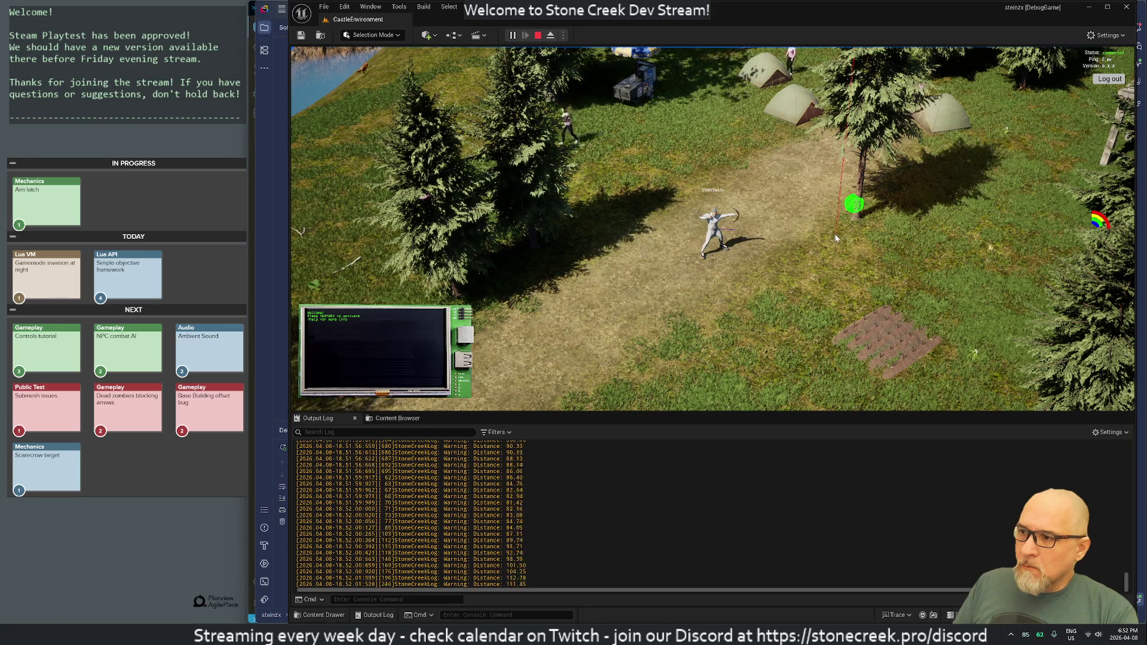
pyautogui.click(842, 238)
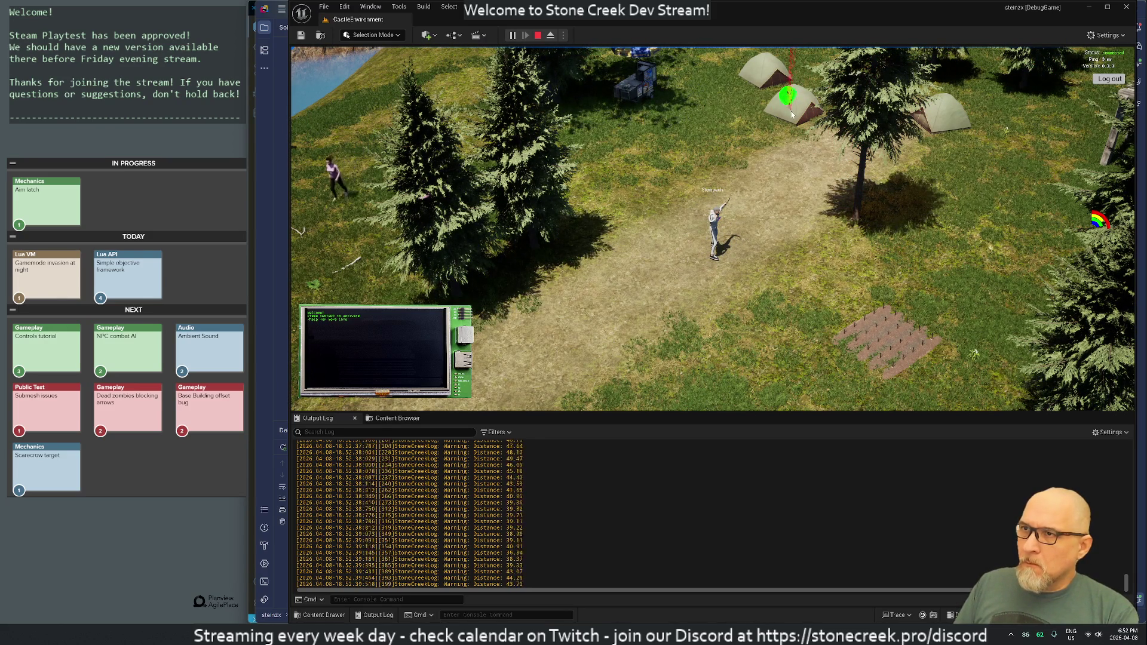
pyautogui.press('w')
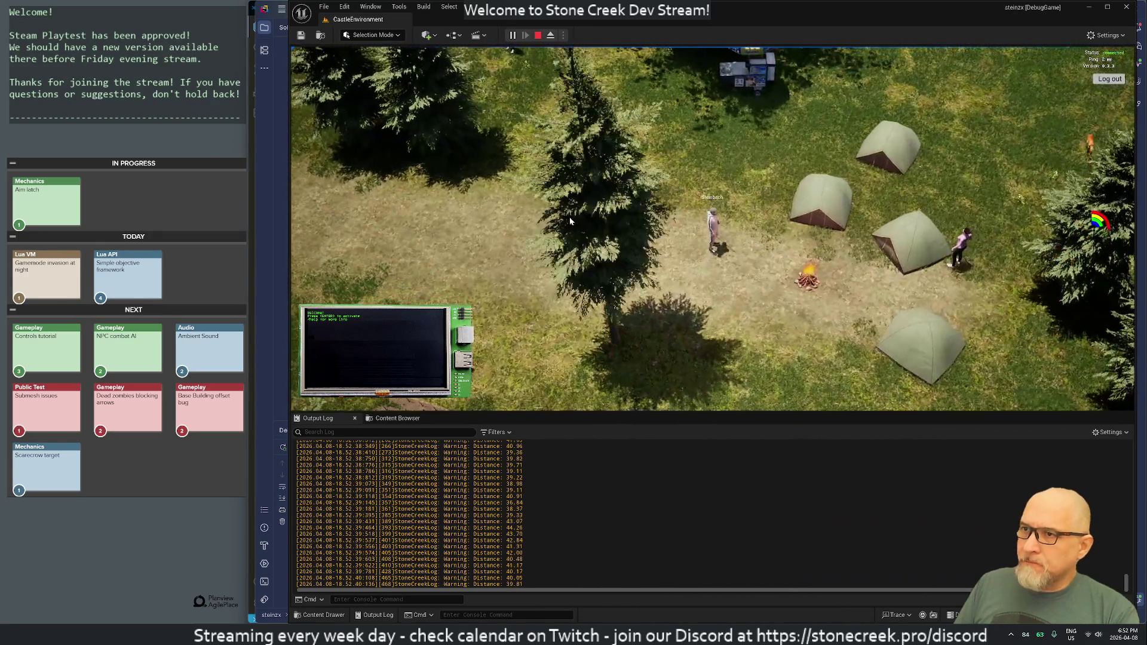
pyautogui.moveTo(570, 221)
pyautogui.mouseDown()
pyautogui.moveTo(661, 206)
pyautogui.moveTo(956, 227)
pyautogui.moveTo(967, 263)
pyautogui.mouseUp()
pyautogui.press('s')
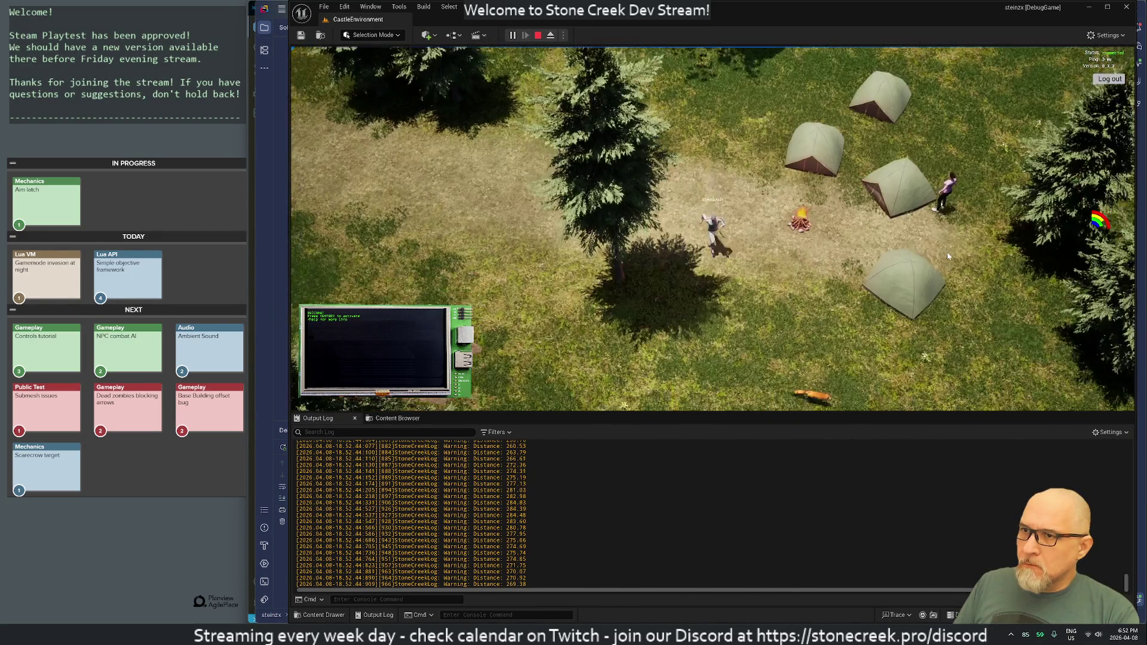
pyautogui.click(909, 201)
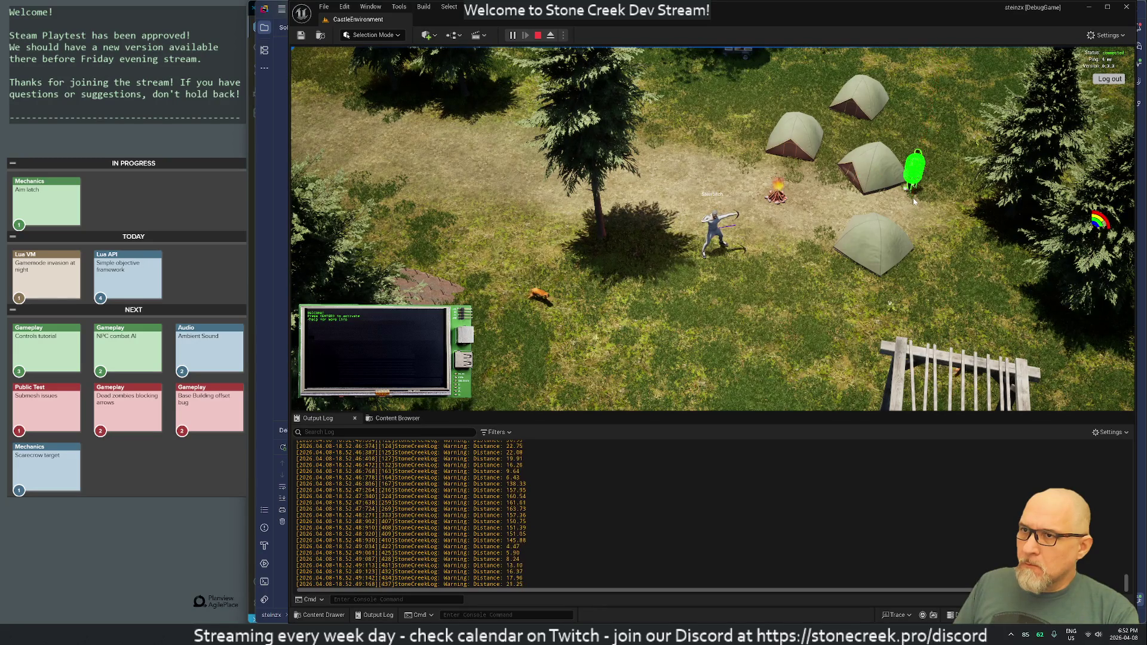
pyautogui.click(900, 188)
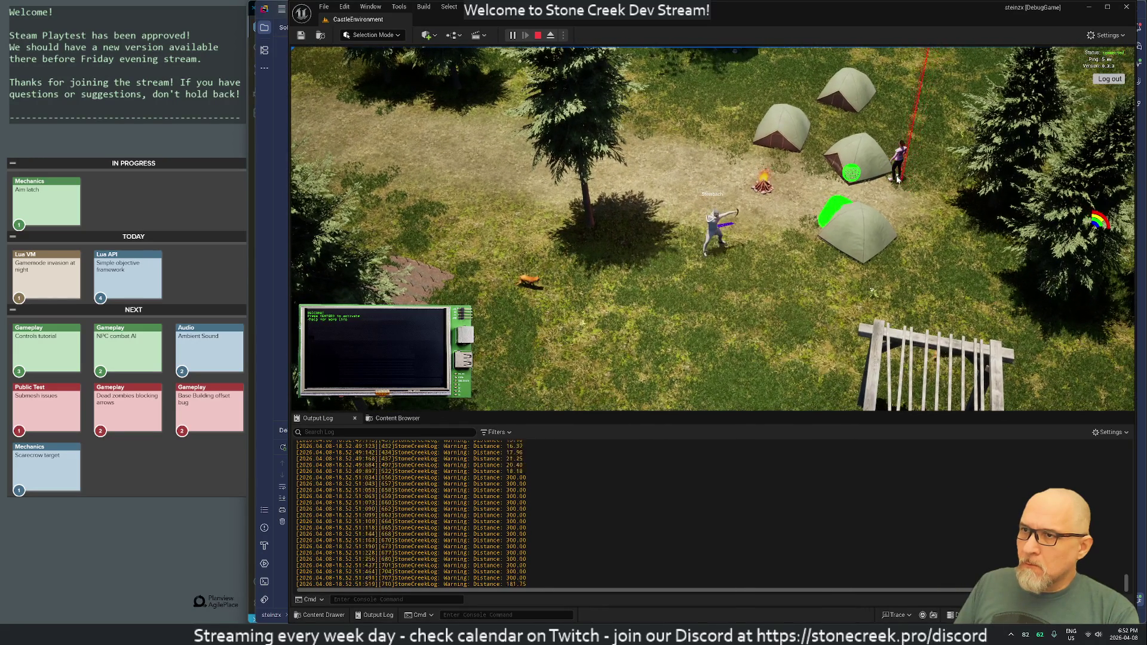
pyautogui.press('d')
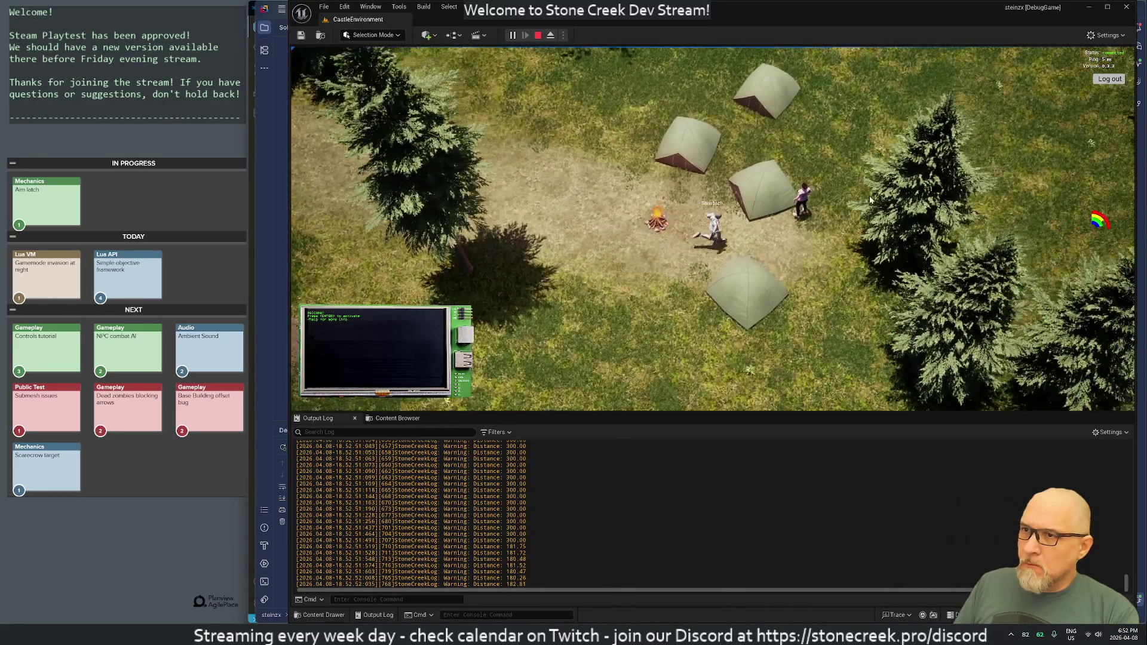
pyautogui.press('s')
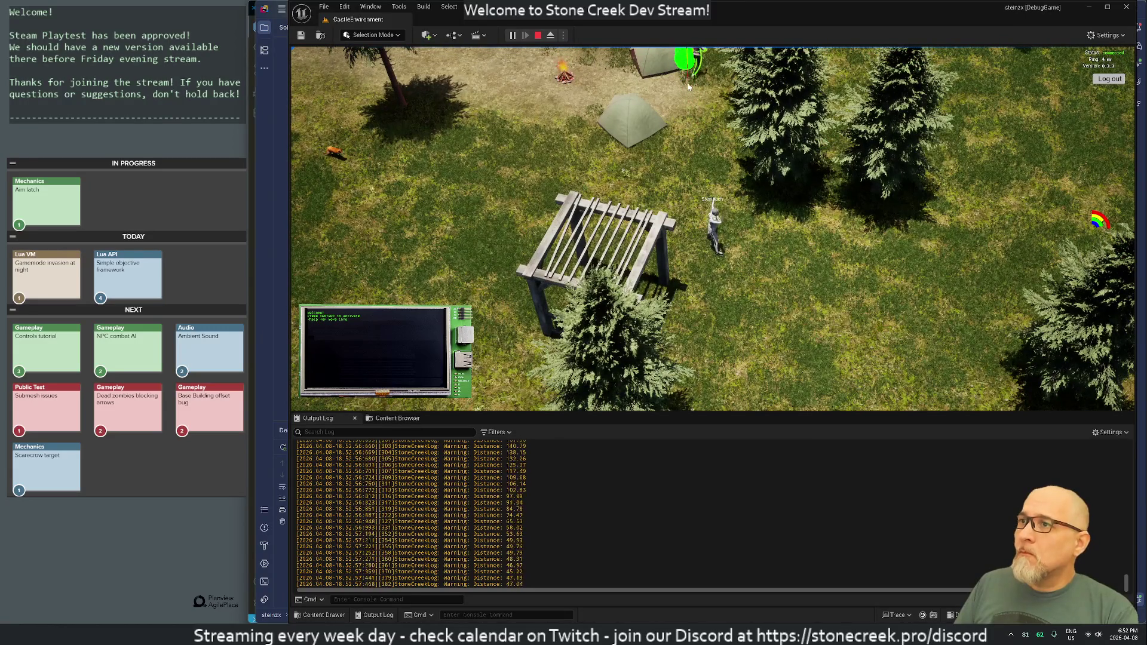
# - Walk toward the village, aim the ranged weapon and fire several shots at the scarecrow
pyautogui.press('w')
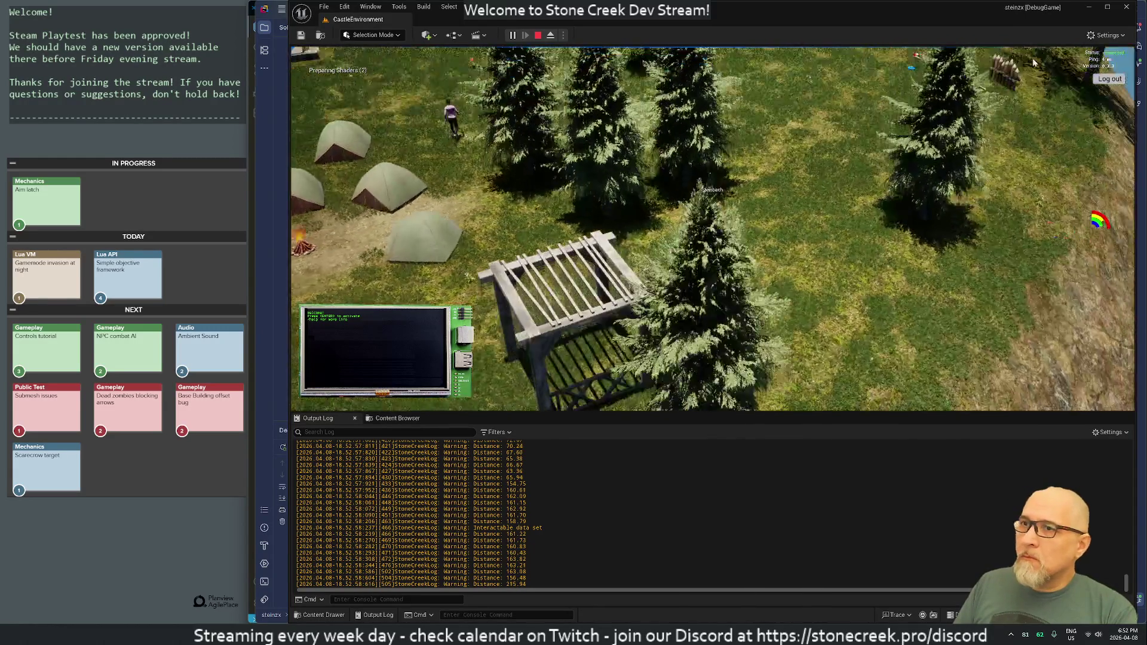
pyautogui.press('e')
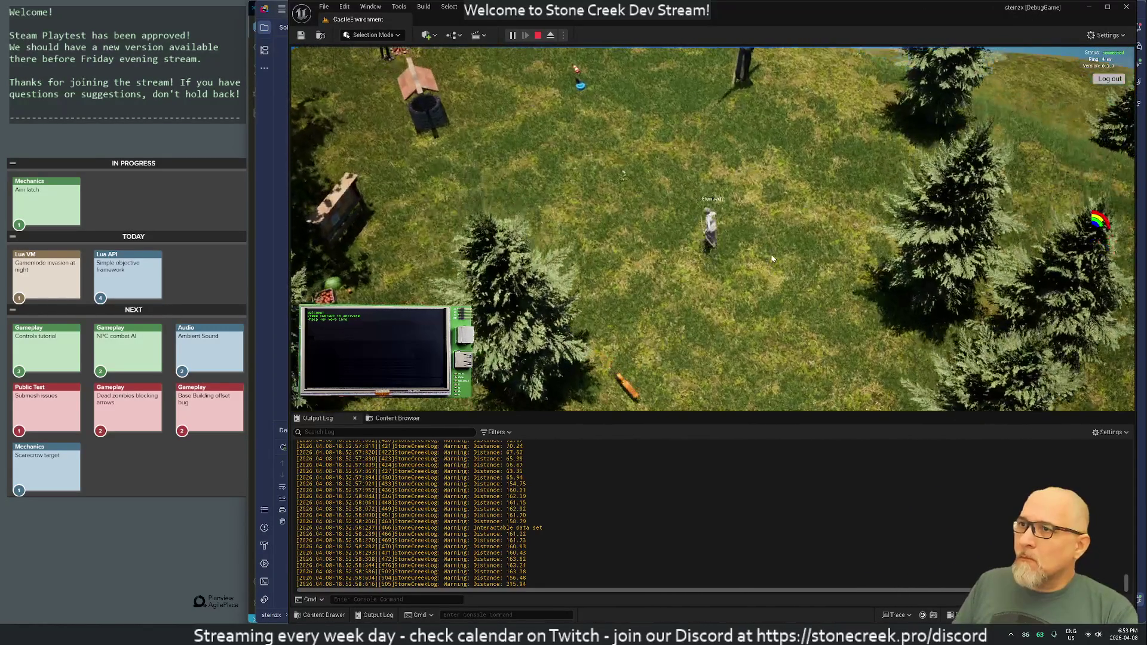
pyautogui.rightClick(740, 121)
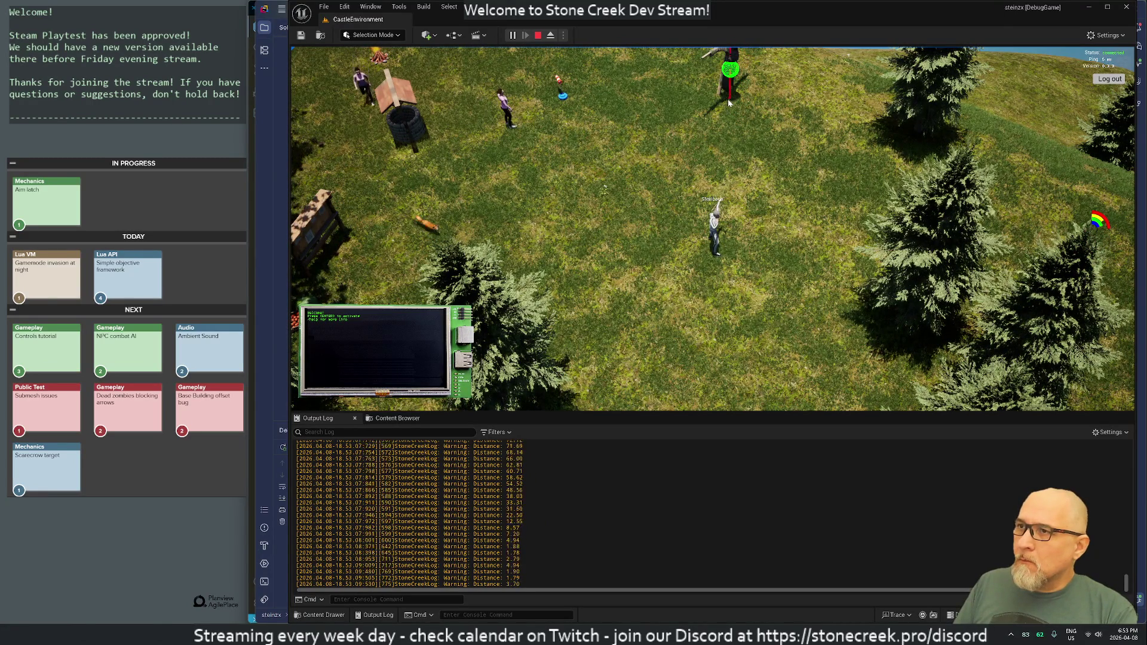
pyautogui.click(729, 64)
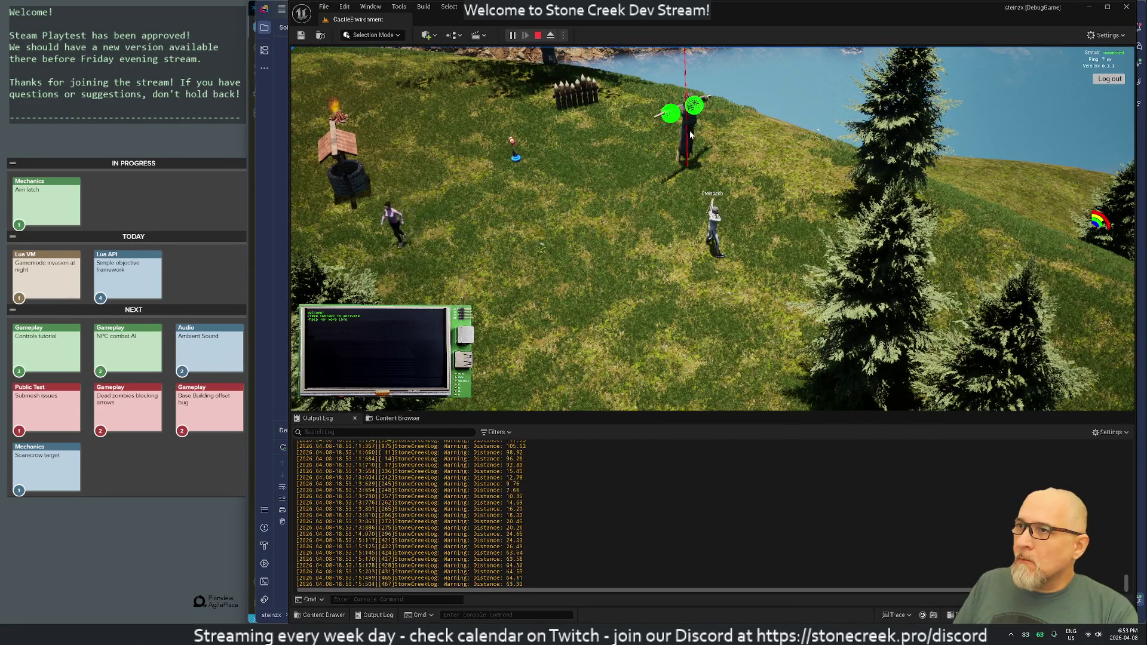
pyautogui.click(688, 136)
pyautogui.click(686, 139)
# - Shoot the scarecrow from longer and then close range, then stop the play session
pyautogui.press('d')
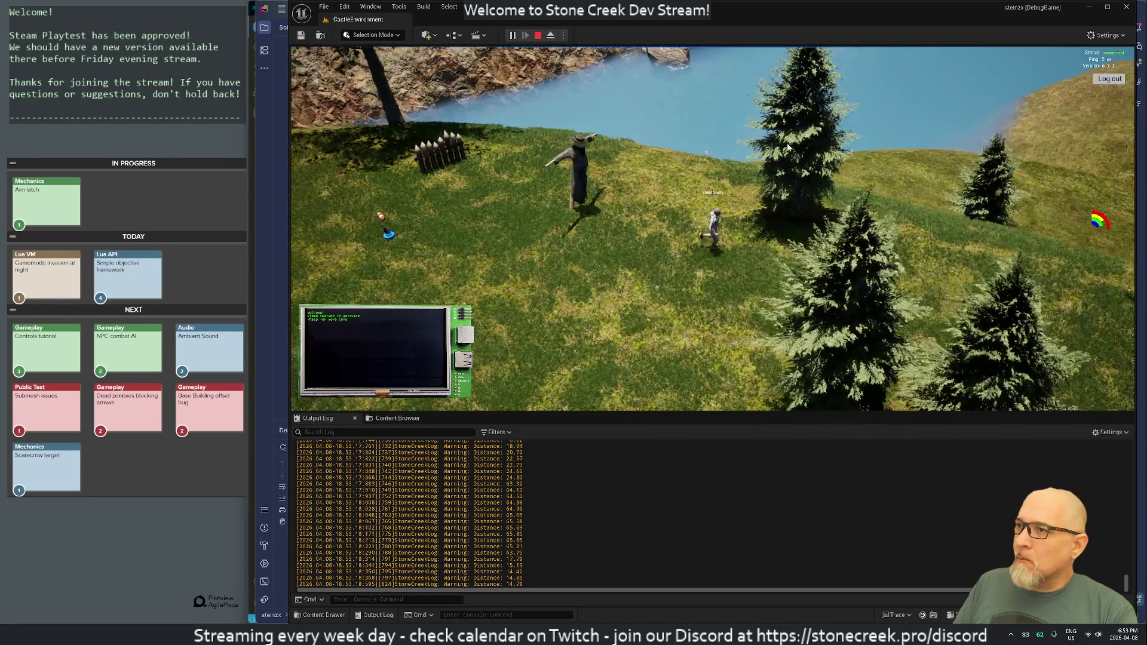
pyautogui.click(547, 191)
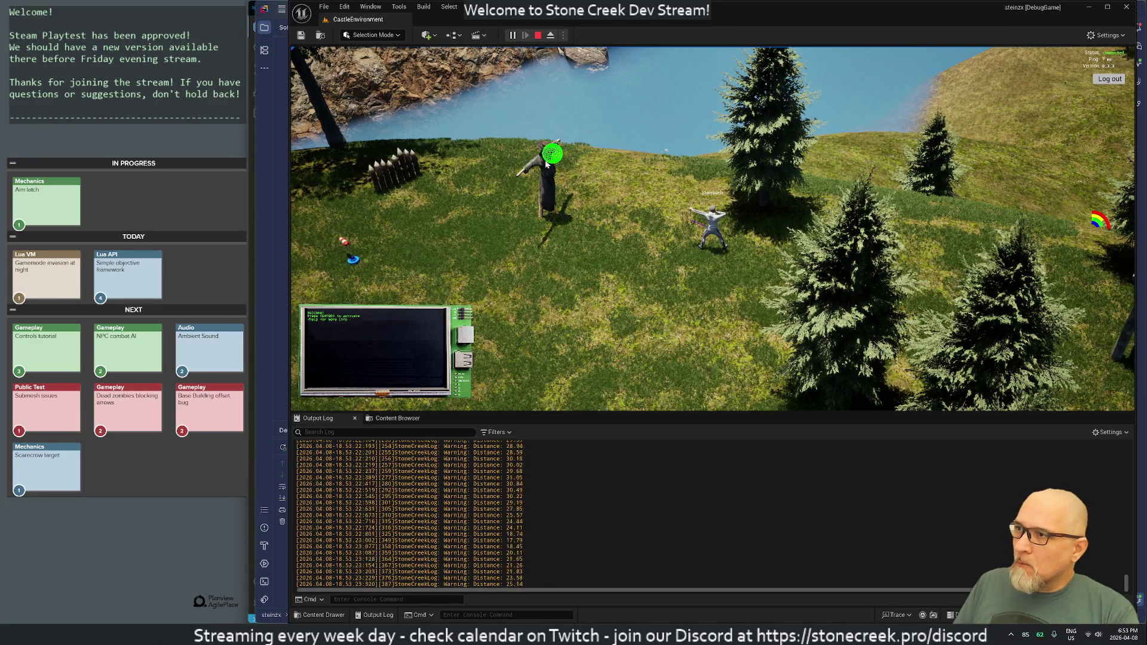
pyautogui.click(546, 166)
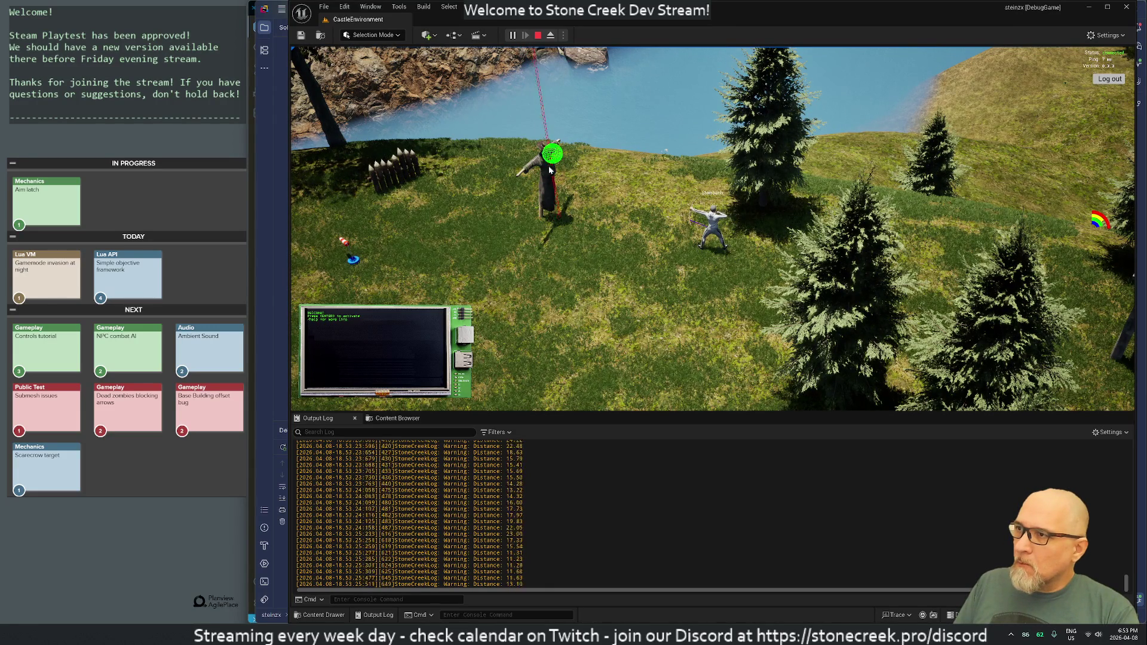
pyautogui.click(546, 201)
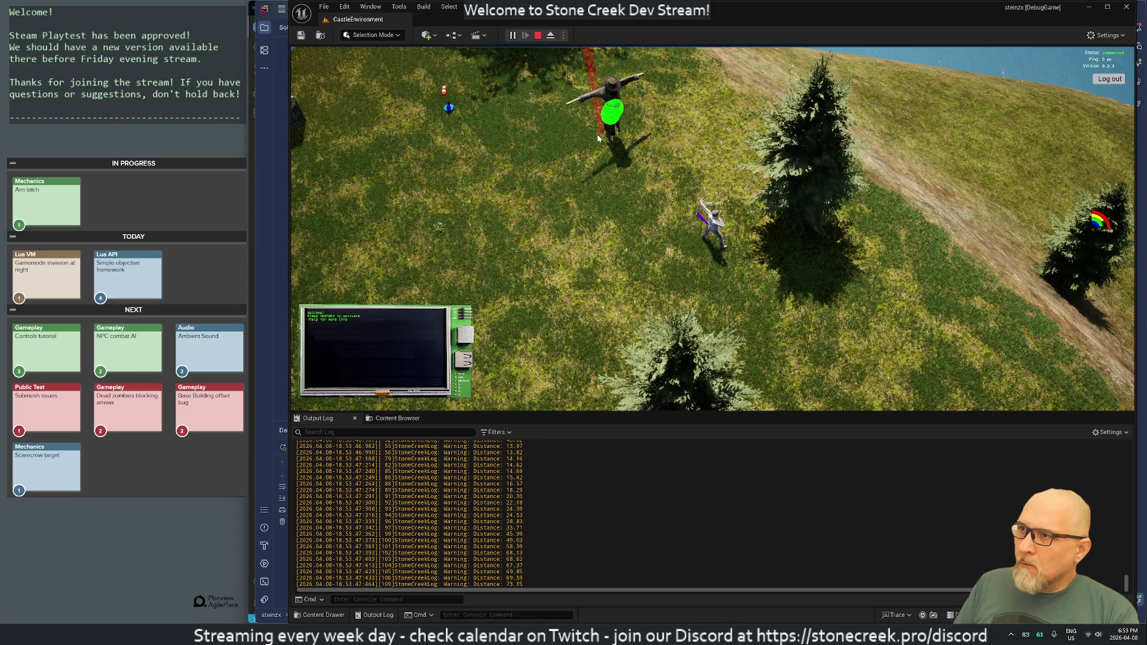
pyautogui.click(596, 135)
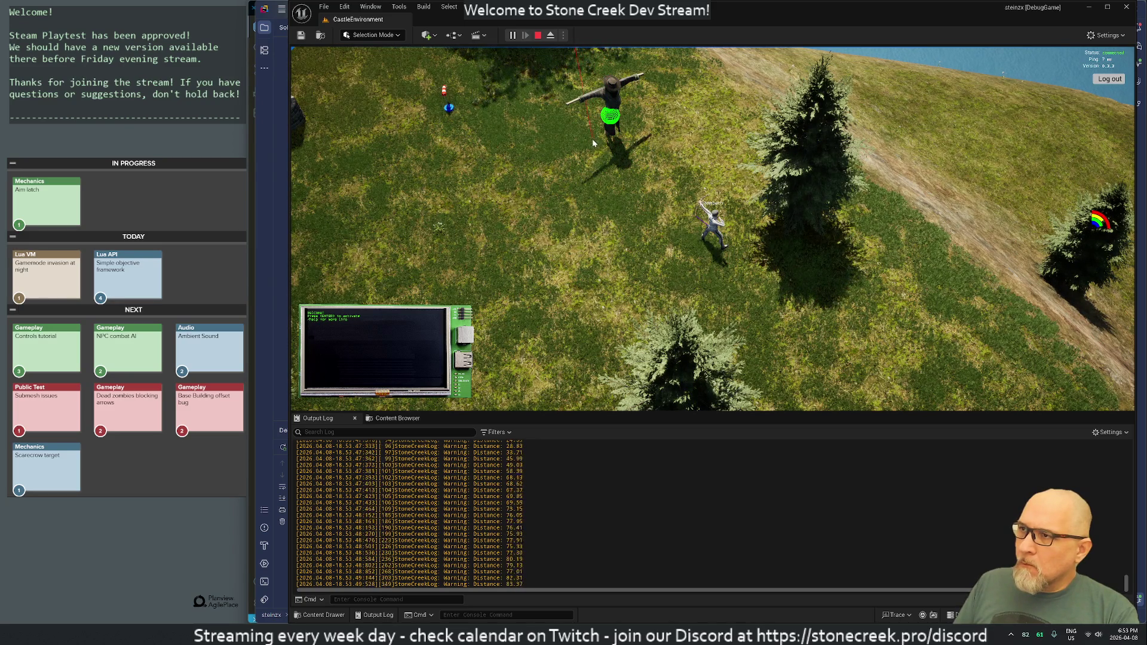
pyautogui.click(590, 141)
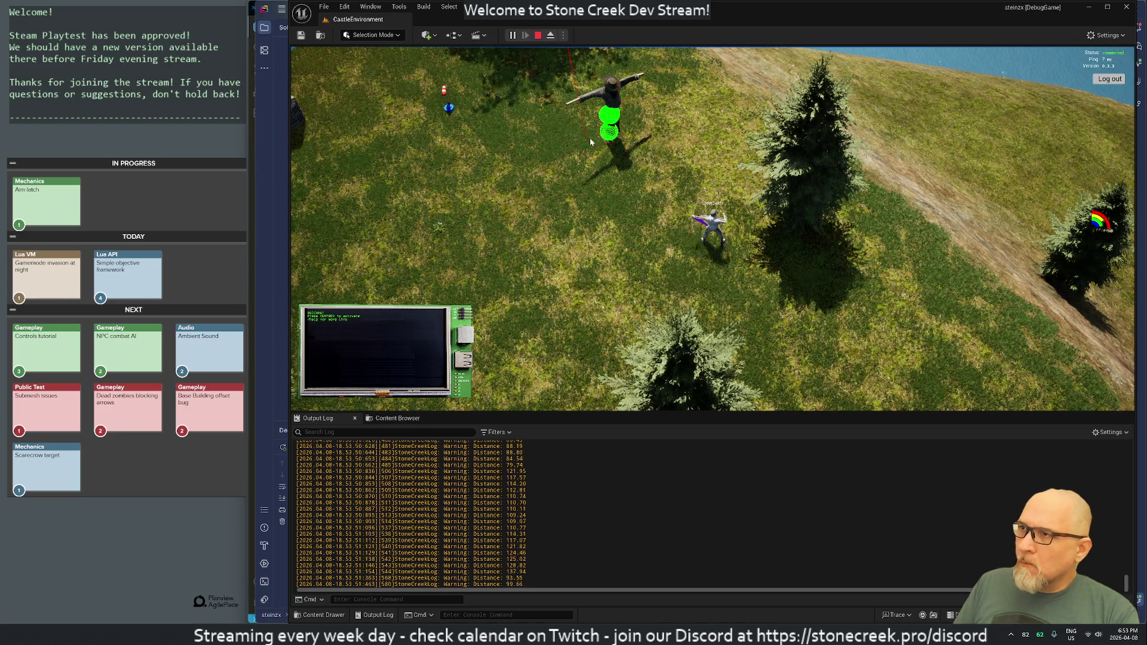
pyautogui.click(537, 35)
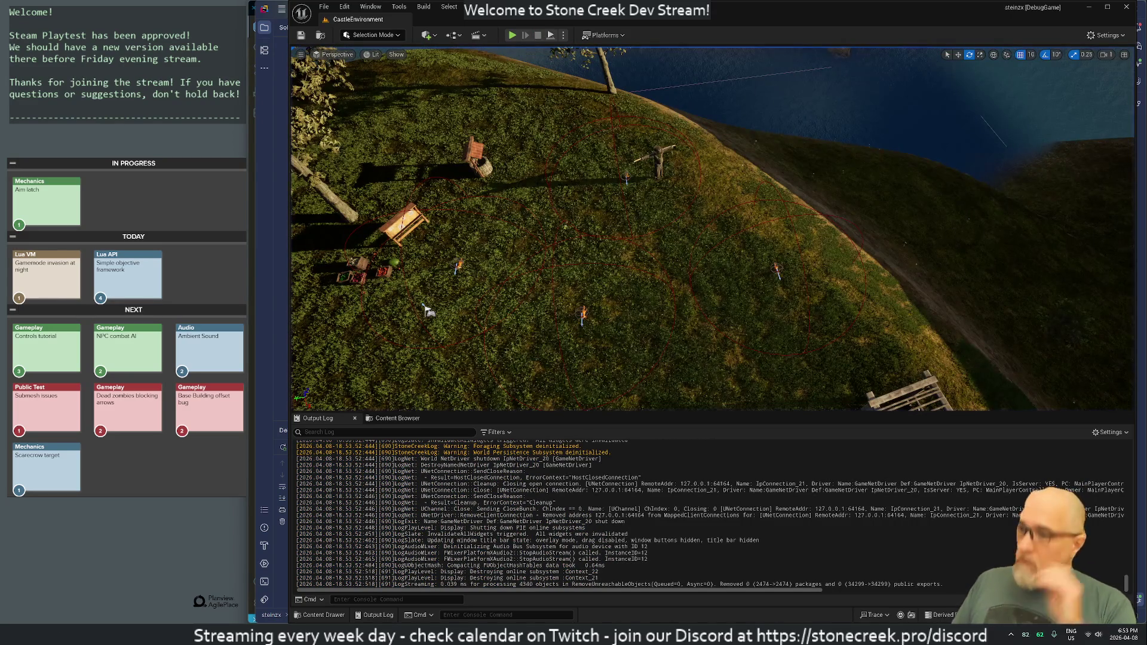
# - In Rider, open BaseCharacter.cpp via Search Everywhere and inspect the precision-based highlight colour line
pyautogui.moveTo(672, 634)
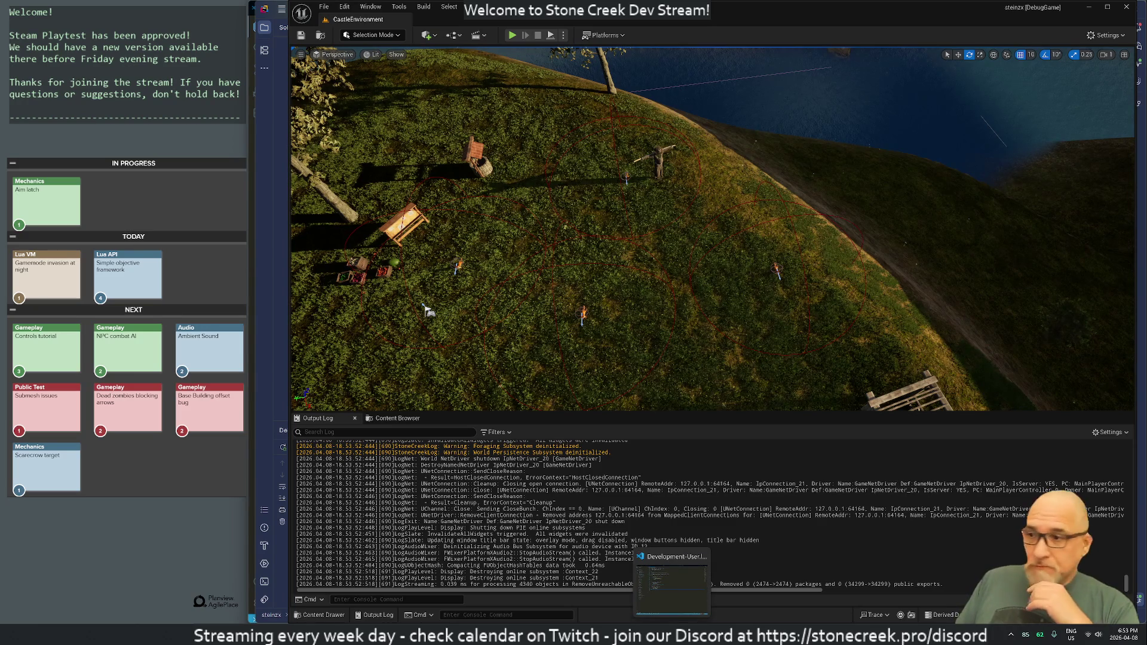
pyautogui.click(671, 589)
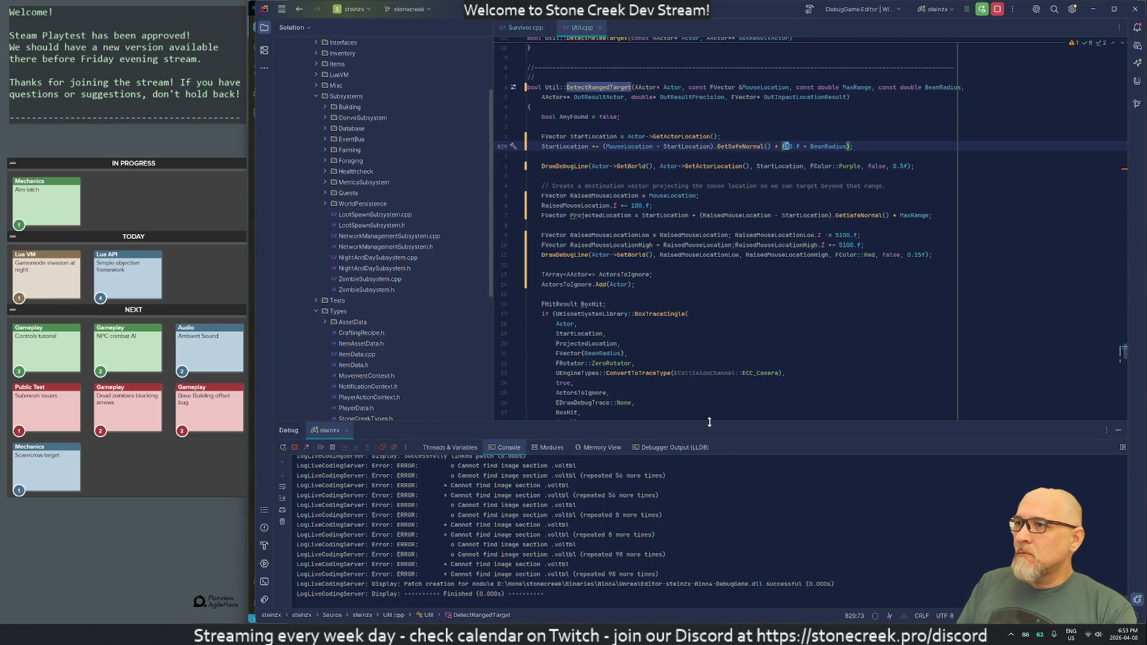
pyautogui.press('shift')
pyautogui.press('shift')
pyautogui.write('ba')
pyautogui.press('Return')
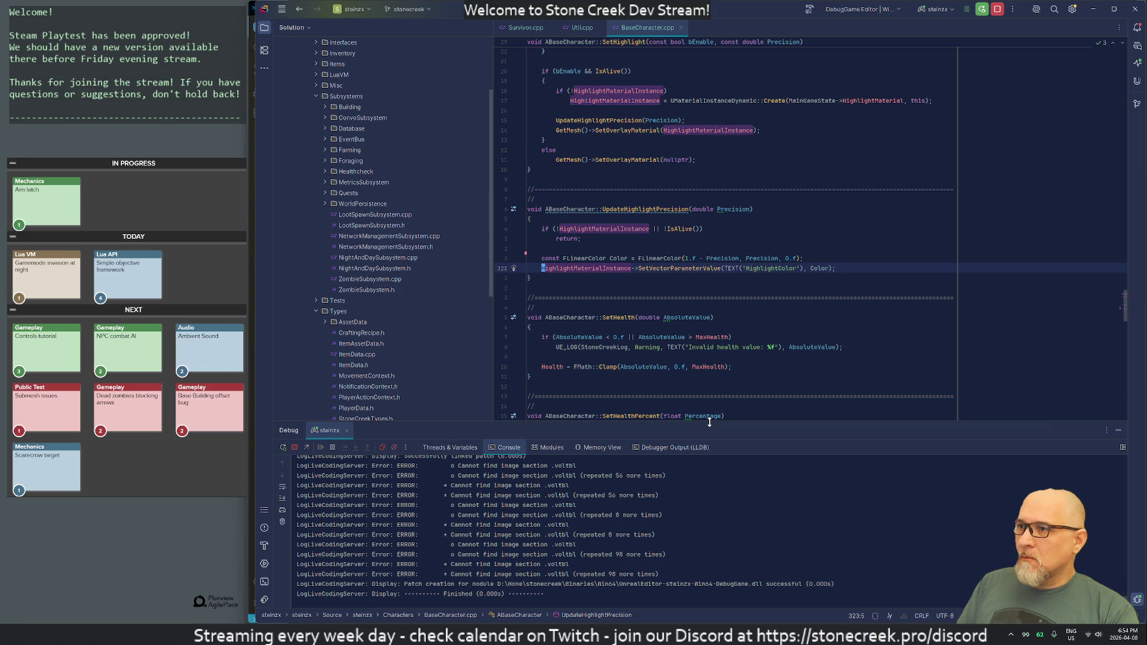
pyautogui.press('Up')
pyautogui.press('Up')
pyautogui.press('Up')
pyautogui.press('Down')
pyautogui.press('Down')
pyautogui.press('Down')
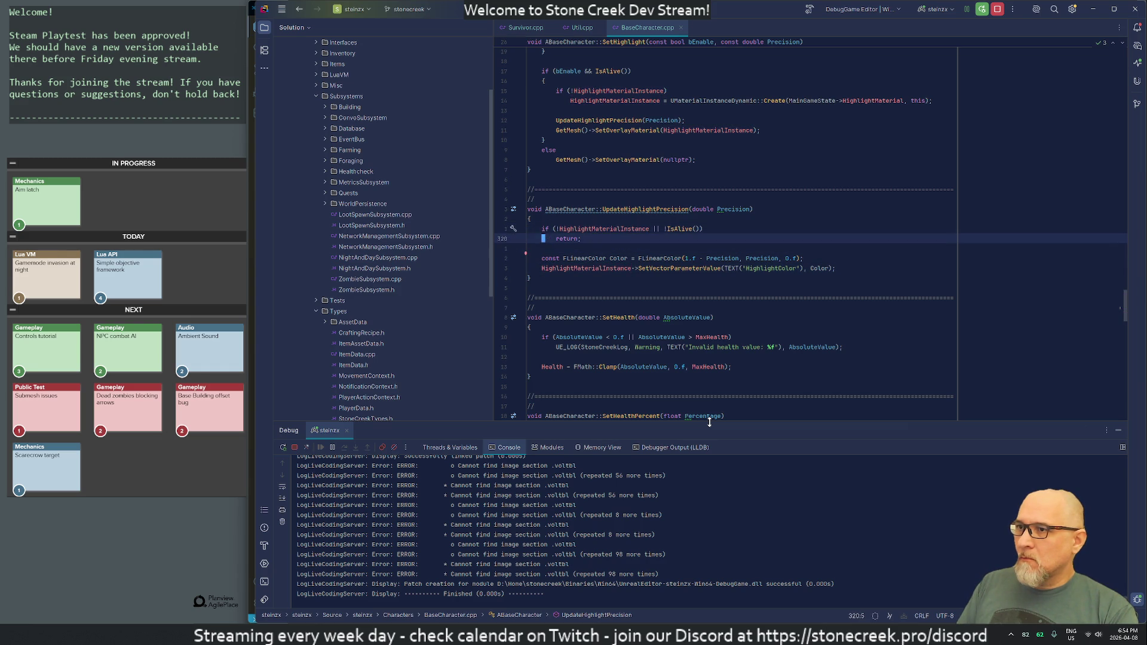
pyautogui.press('Down')
pyautogui.press('Down')
pyautogui.press('Up')
pyautogui.press('Up')
pyautogui.press('Up')
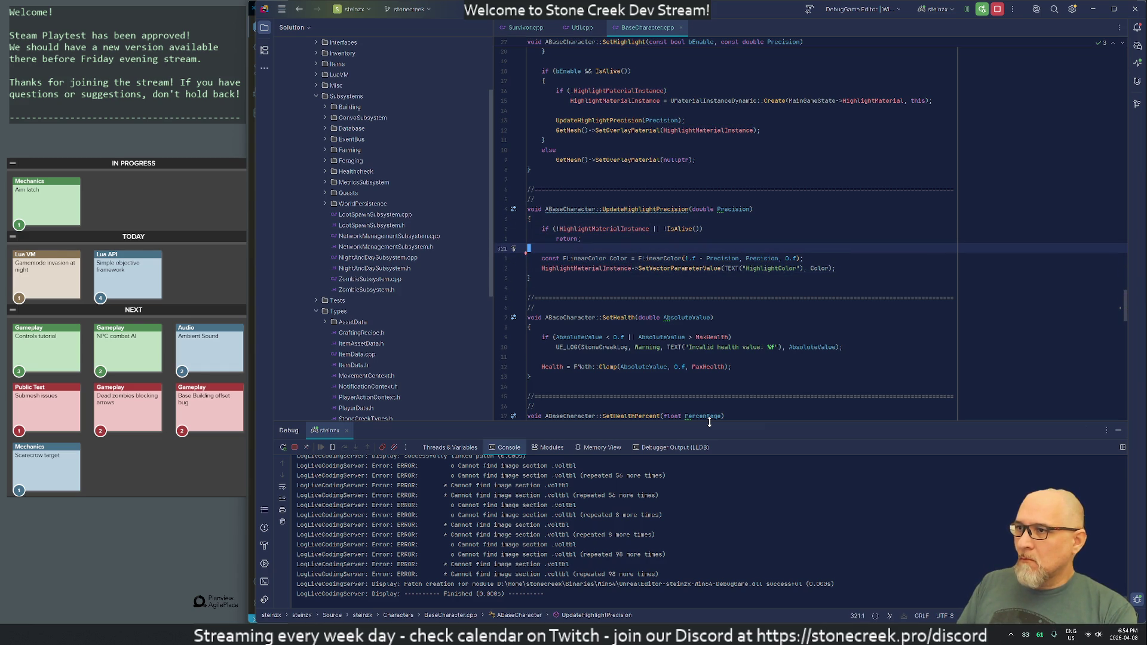
pyautogui.press('Down')
pyautogui.press('Down')
pyautogui.press('Up')
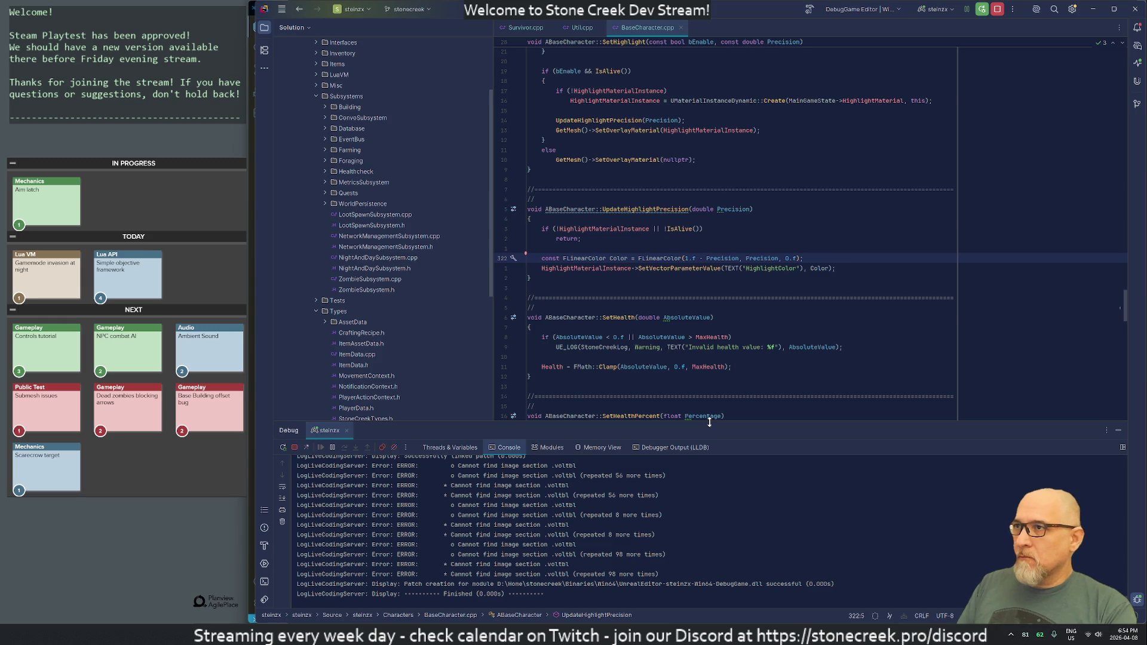
# - Back in Util.cpp, add an empty line after the start location
pyautogui.hotkey('ctrl', 'Tab')
pyautogui.press('Return')
pyautogui.press('Down')
pyautogui.press('Down')
pyautogui.press('Down')
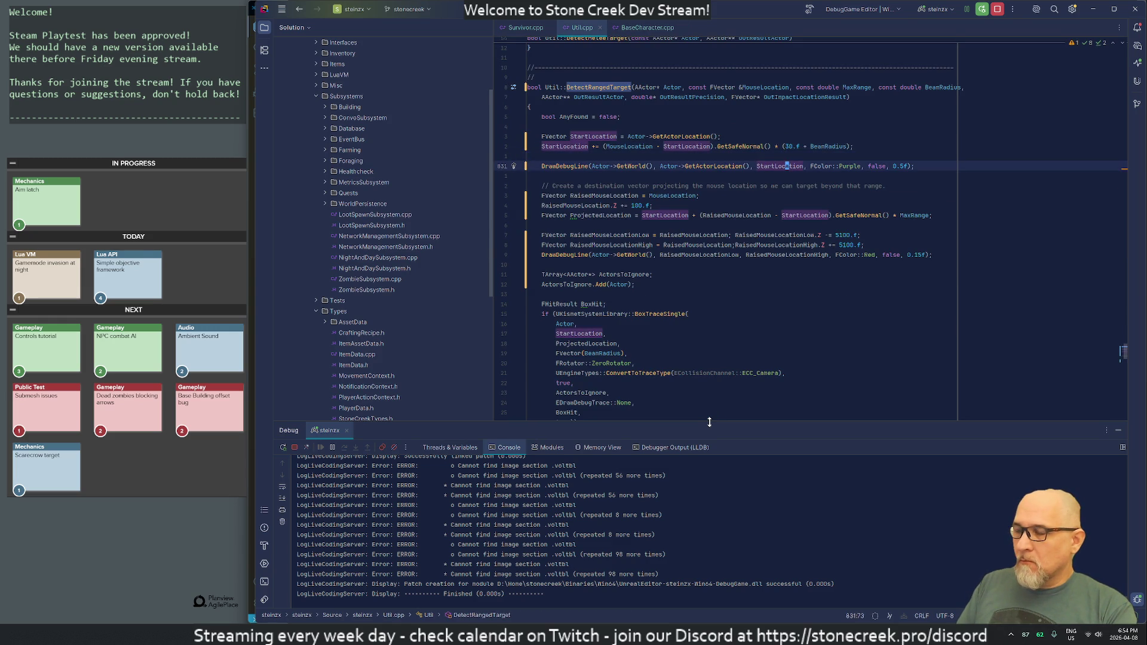
# - Paste the precision colour line above DrawDebugSphere and replace its fixed green argument with Color
pyautogui.press('Down')
pyautogui.press('Down')
pyautogui.press('Down')
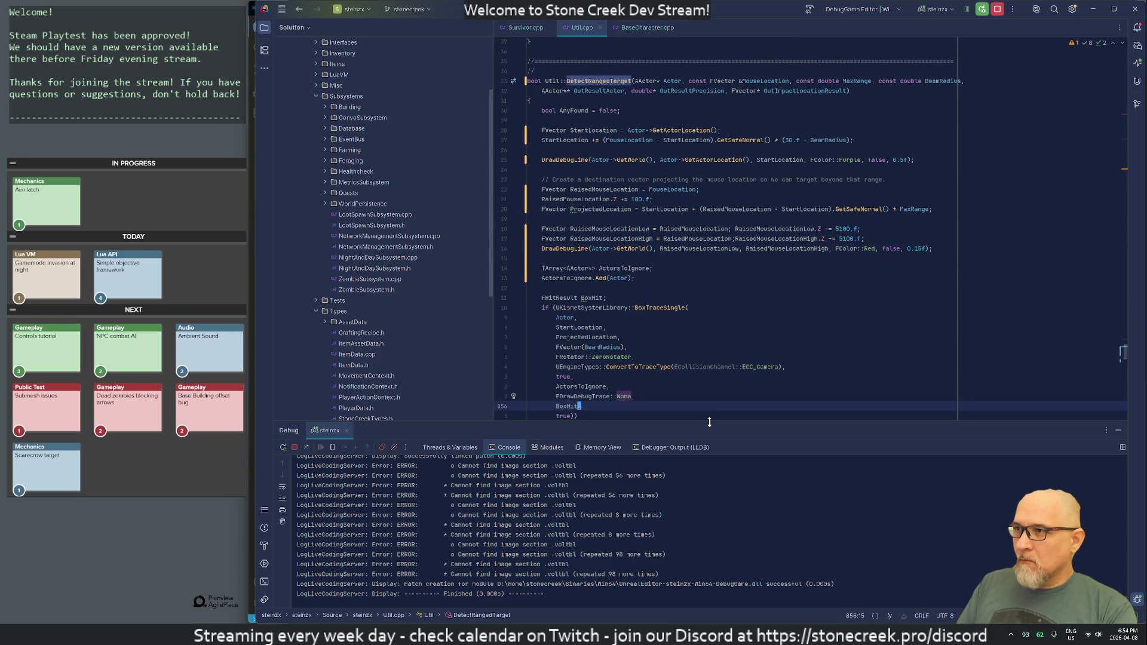
pyautogui.press('End')
pyautogui.press('Up')
pyautogui.press('Up')
pyautogui.press('Up')
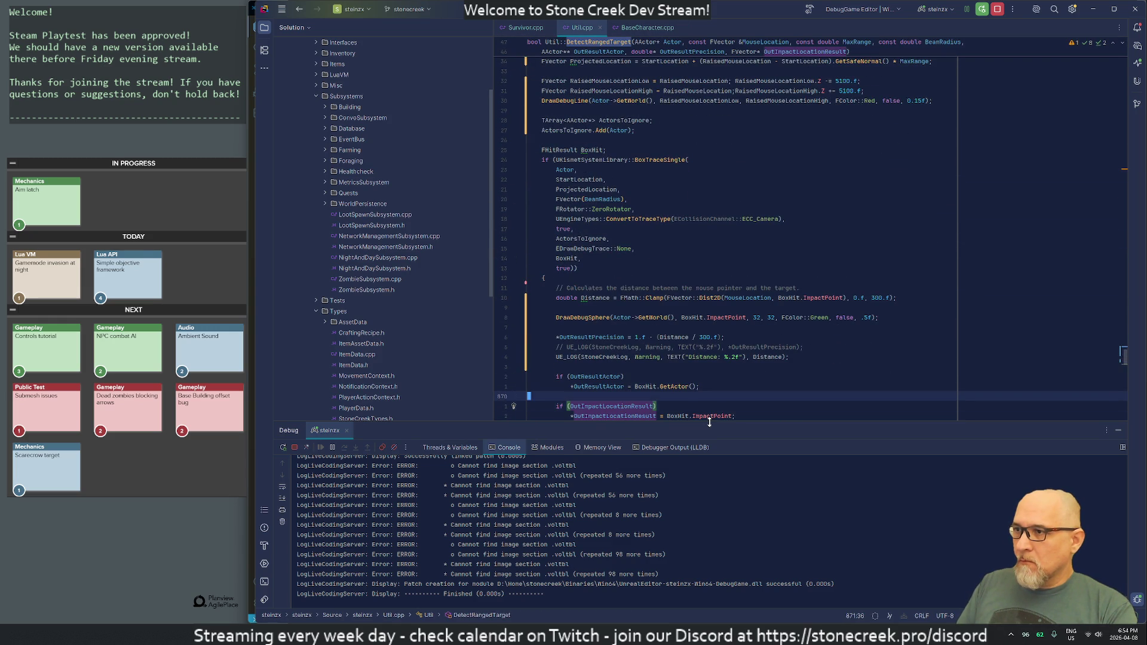
pyautogui.write('const FLinearColor Color = FLinearColor(1.f - Precision, Precision, 0.f);')
pyautogui.press('Tab')
pyautogui.press('Down')
pyautogui.hotkey('ctrl', 'Right')
pyautogui.hotkey('ctrl', 'Right')
pyautogui.hotkey('ctrl', 'Right')
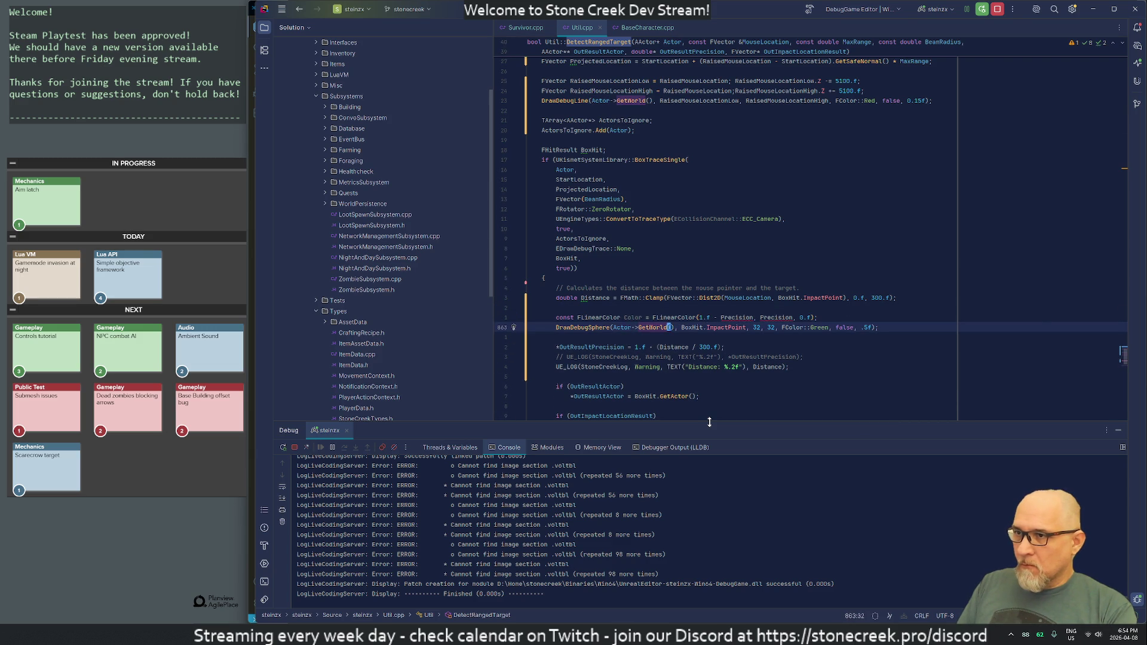
pyautogui.press('Right')
pyautogui.press('Right')
pyautogui.hotkey('ctrl', 'Delete')
pyautogui.hotkey('ctrl', 'Delete')
pyautogui.hotkey('ctrl', 'Delete')
pyautogui.write('Color')
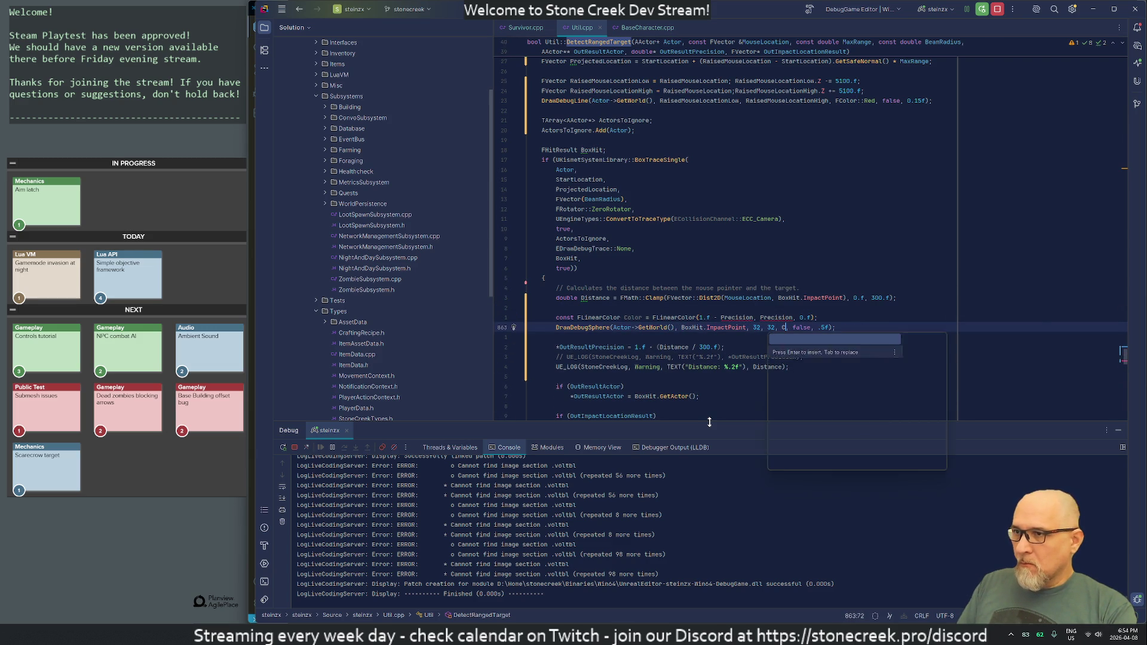
pyautogui.press('Escape')
# - Move the colour and DrawDebugSphere lines below the distance log line
pyautogui.press('Up')
pyautogui.hotkey('ctrl', 'Left')
pyautogui.hotkey('ctrl', 'Left')
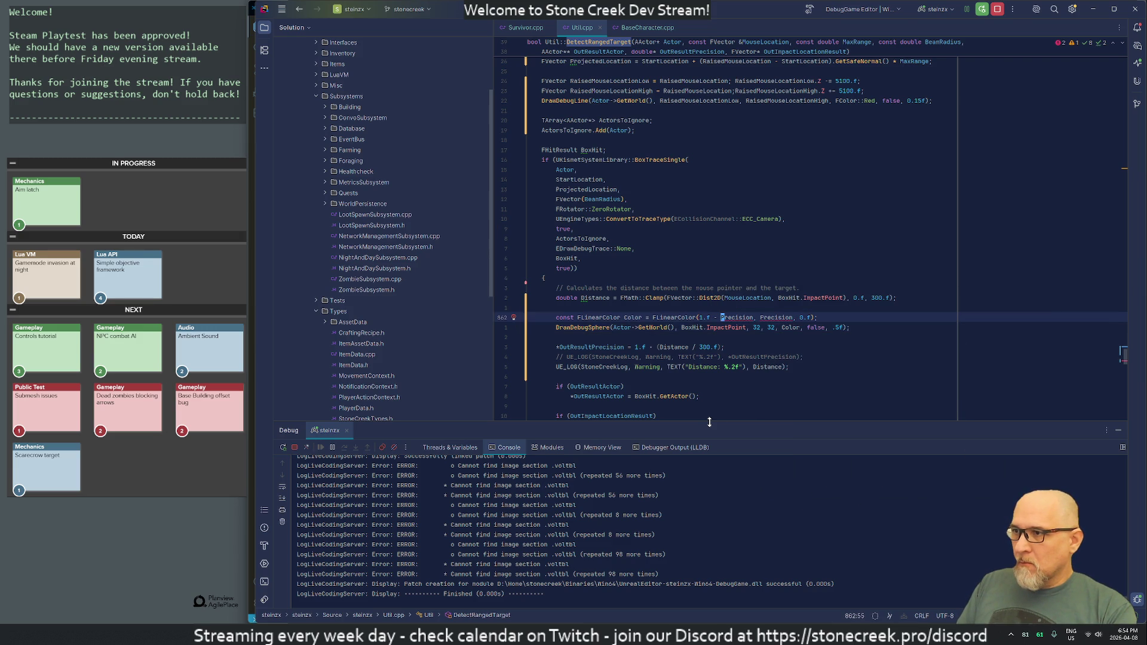
pyautogui.press('Home')
pyautogui.hotkey('shift', 'Down')
pyautogui.hotkey('shift', 'Down')
pyautogui.hotkey('shift', 'Down')
pyautogui.press('Delete')
pyautogui.press('Down')
pyautogui.press('Down')
pyautogui.press('Down')
pyautogui.hotkey('ctrl', 'v')
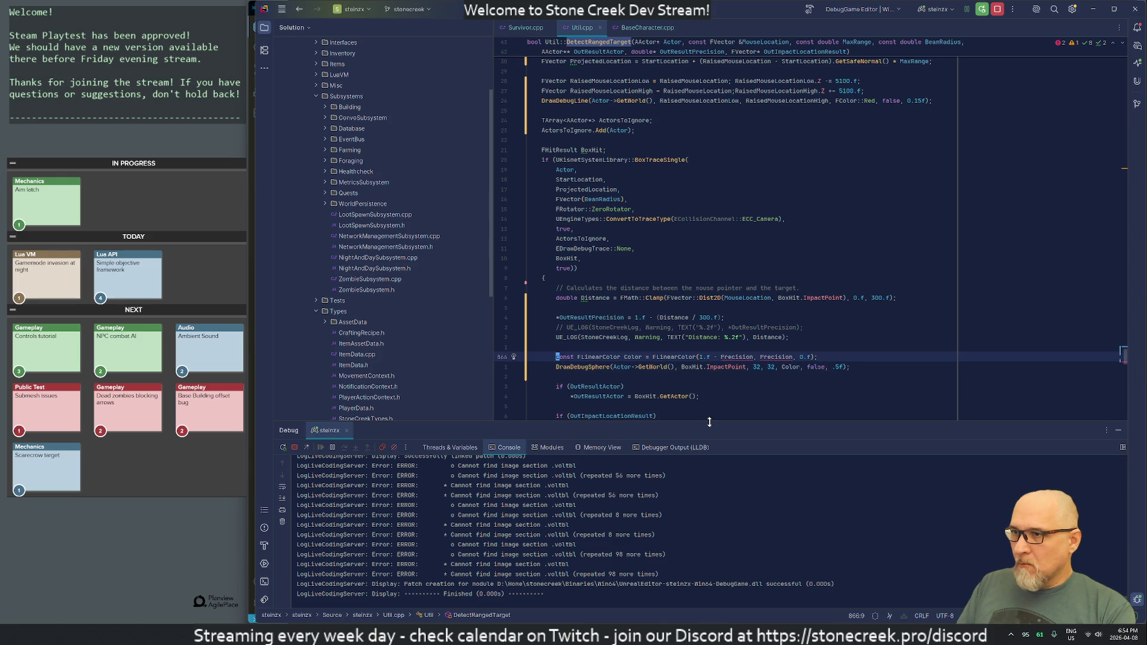
# - Replace both Precision references in the colour line with *OutResult
pyautogui.hotkey('ctrl', 'Right')
pyautogui.hotkey('ctrl', 'Right')
pyautogui.hotkey('ctrl', 'Right')
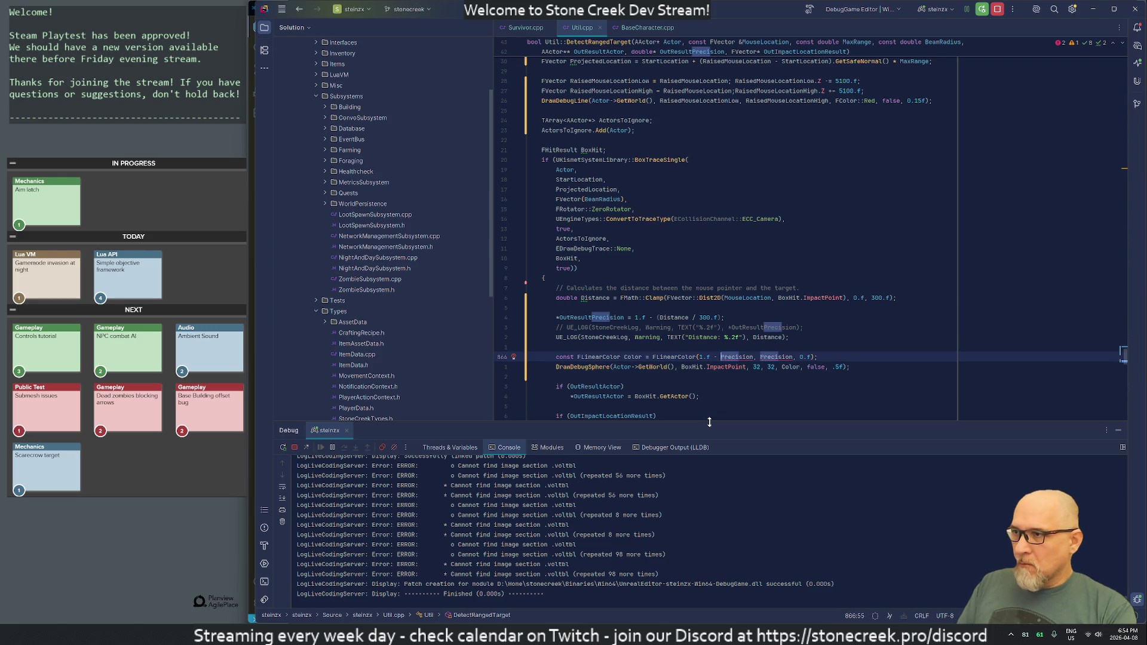
pyautogui.write('*OutResult')
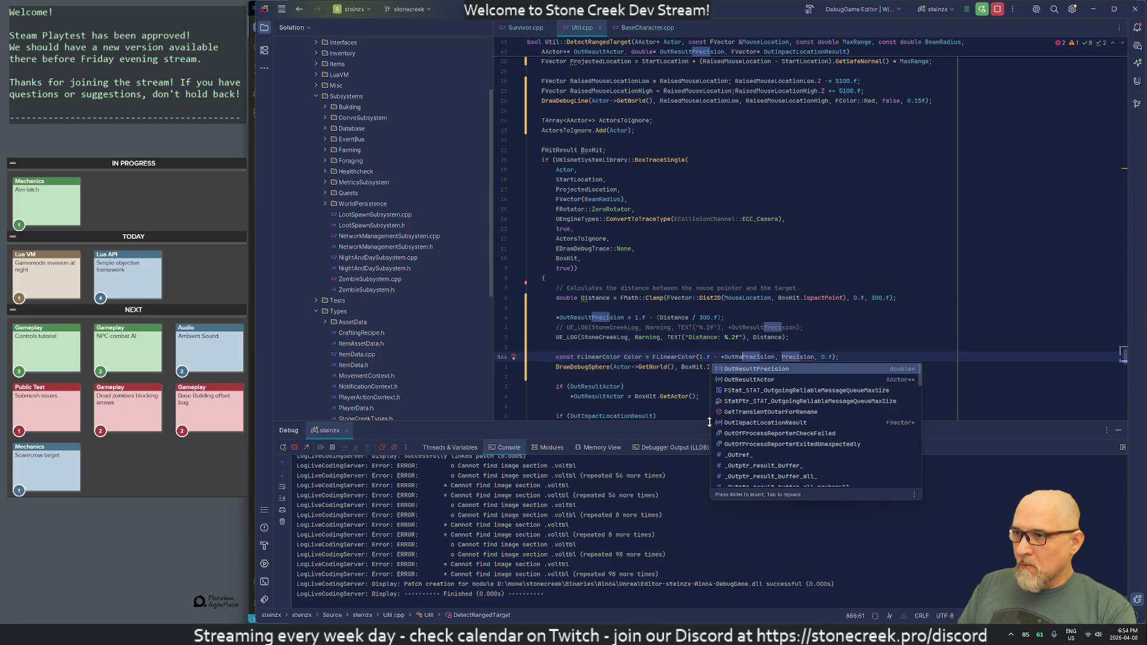
pyautogui.press('Escape')
pyautogui.hotkey('ctrl', 'Right')
pyautogui.hotkey('ctrl', 'Right')
pyautogui.write('*OutResult')
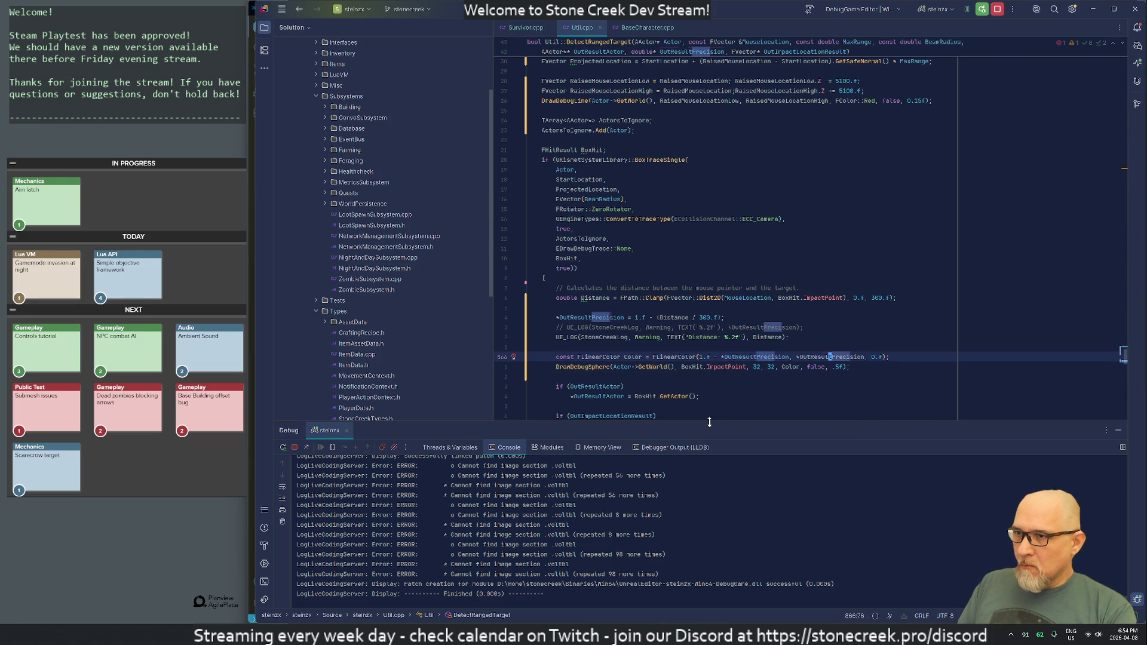
pyautogui.press('Right')
# - Rename Color to ColorPrecision in DrawDebugSphere and the declaration, then Live Coding recompile in Unreal
pyautogui.press('Down')
pyautogui.hotkey('ctrl', 'Left')
pyautogui.hotkey('ctrl', 'Left')
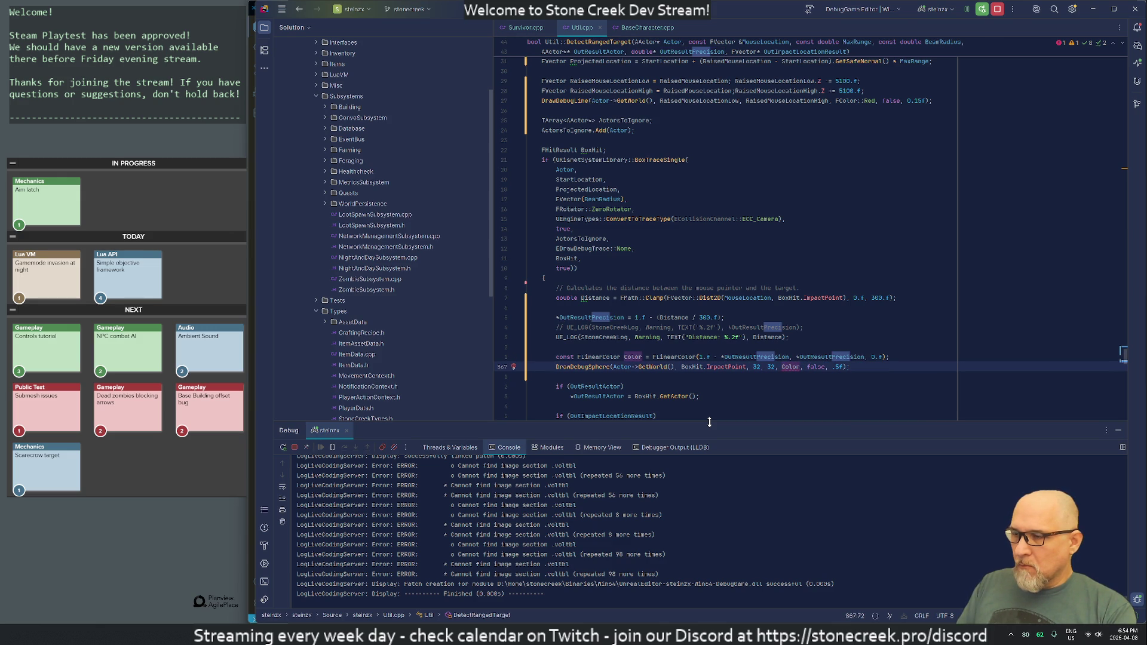
pyautogui.press('BackSpace')
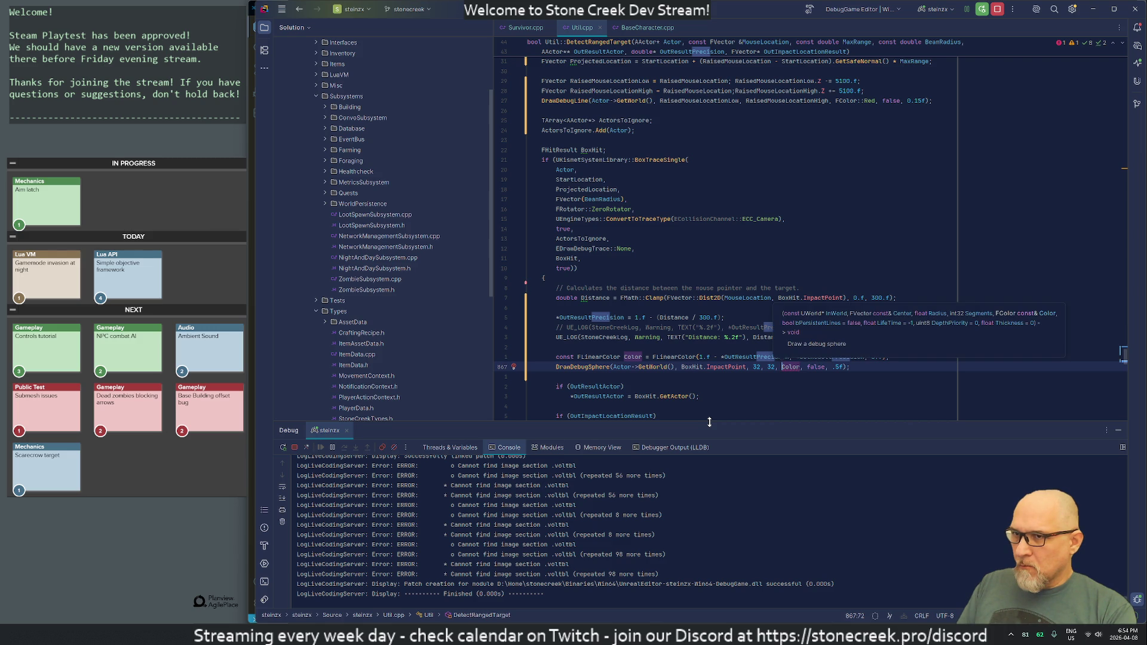
pyautogui.hotkey('ctrl', 'Right')
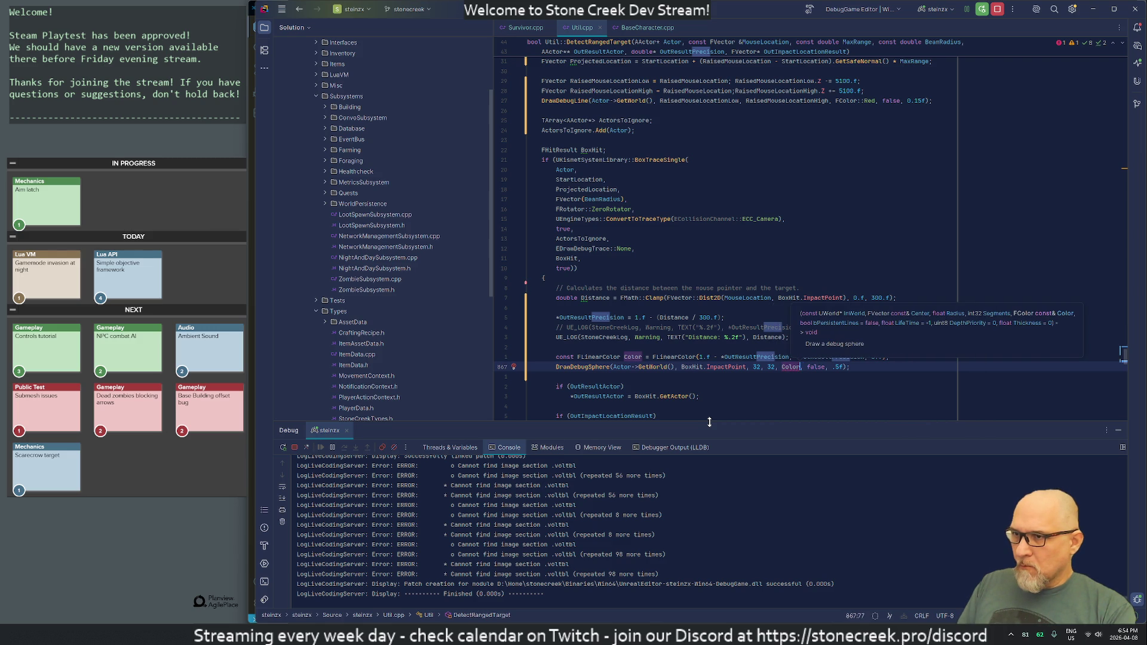
pyautogui.write('Precision')
pyautogui.press('Up')
pyautogui.press('Home')
pyautogui.hotkey('ctrl', 'Right')
pyautogui.hotkey('ctrl', 'Right')
pyautogui.hotkey('ctrl', 'Right')
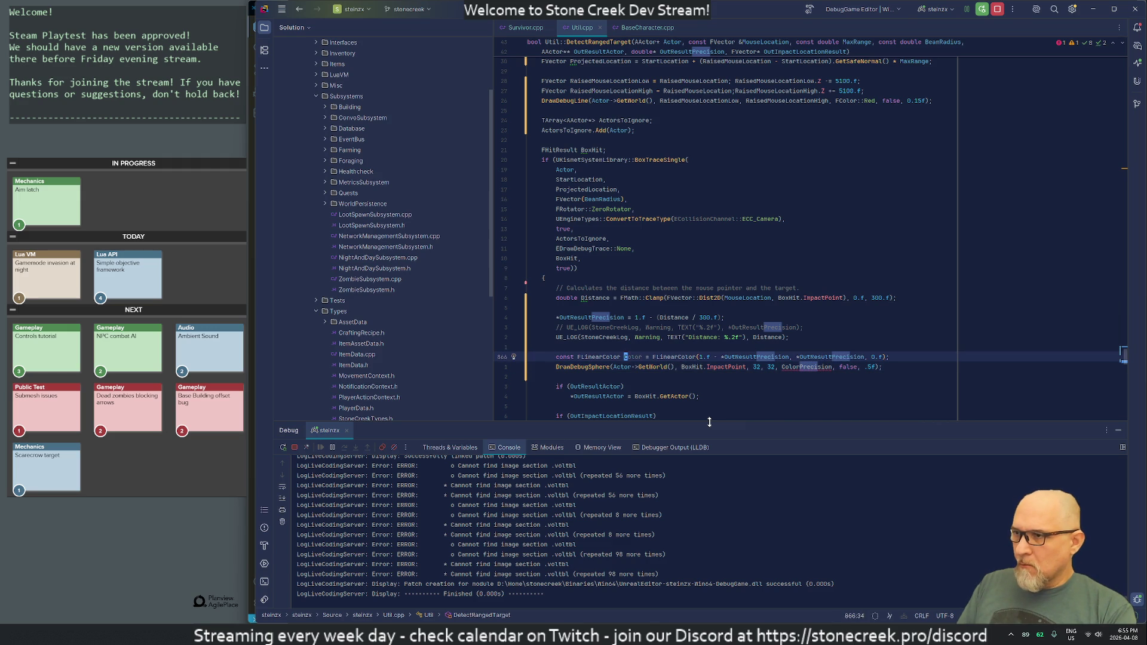
pyautogui.hotkey('ctrl', 'Right')
pyautogui.write('Precision')
pyautogui.press('Down')
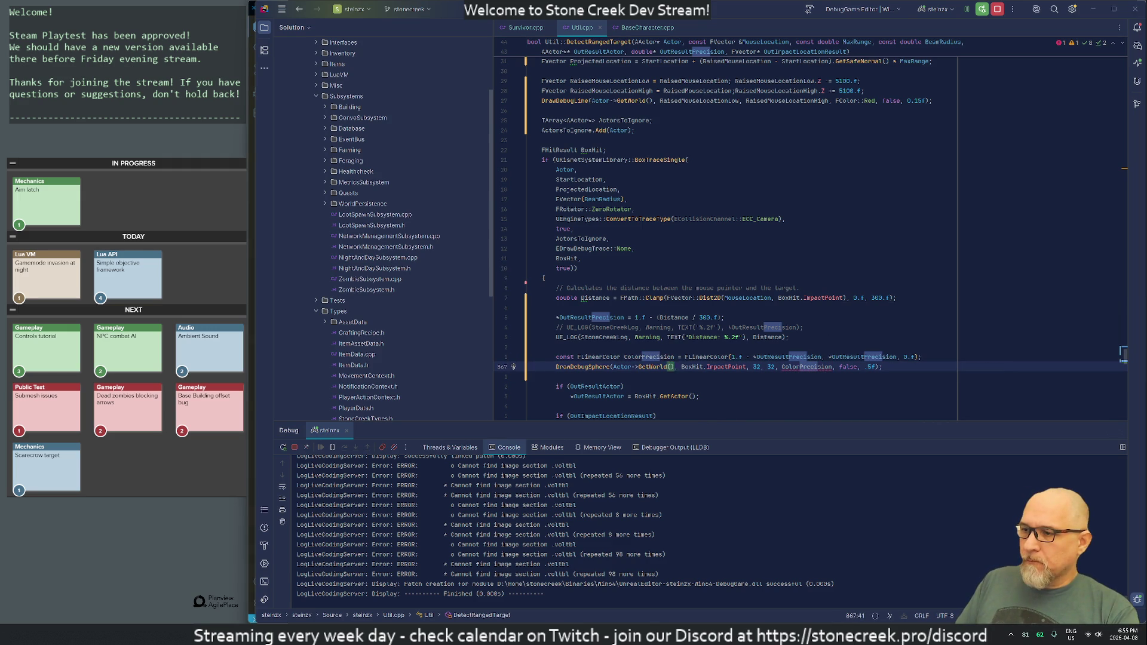
pyautogui.hotkey('alt', 'Tab')
pyautogui.hotkey('ctrl', 'alt', 'F11')
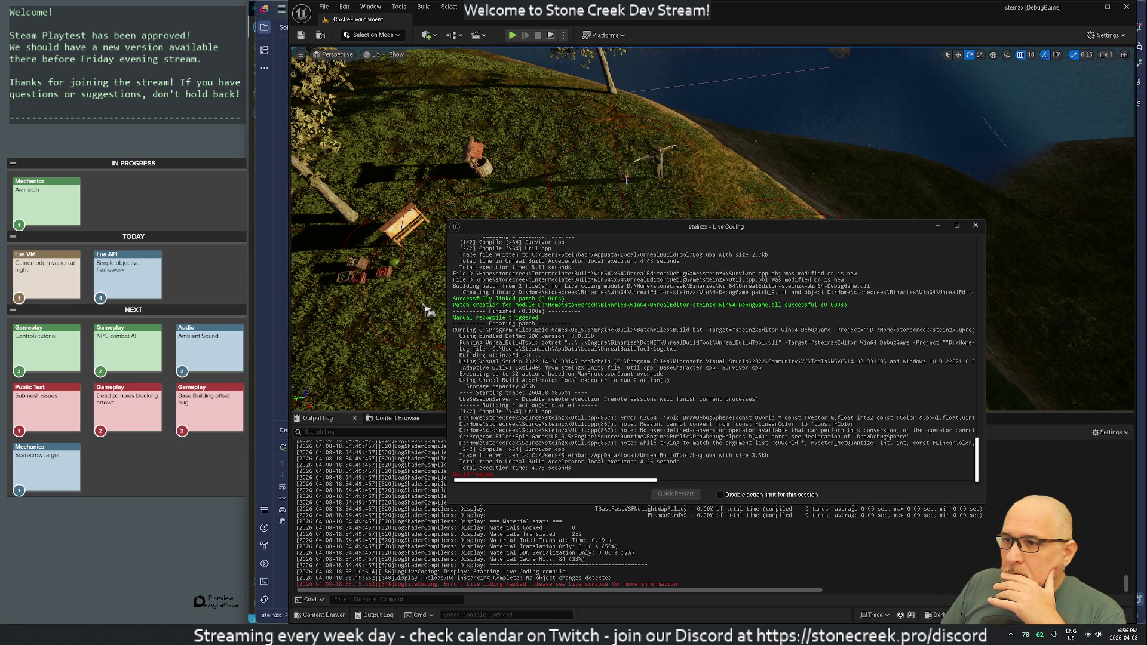
# - After the C2664 error, return to Util.cpp's line 867 DrawDebugSphere call in Rider
pyautogui.hotkey('alt', 'Tab')
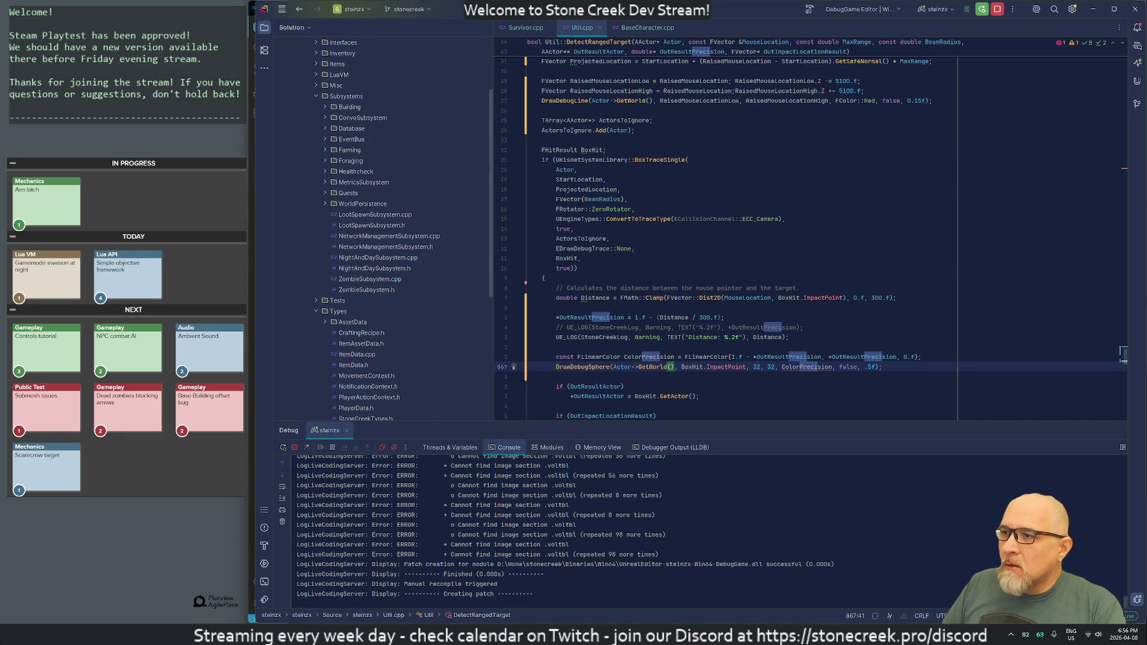
# - Try an FColor() line below the ColorPrecision declaration, then undo it
pyautogui.click(596, 357)
pyautogui.press('Right')
pyautogui.press('Right')
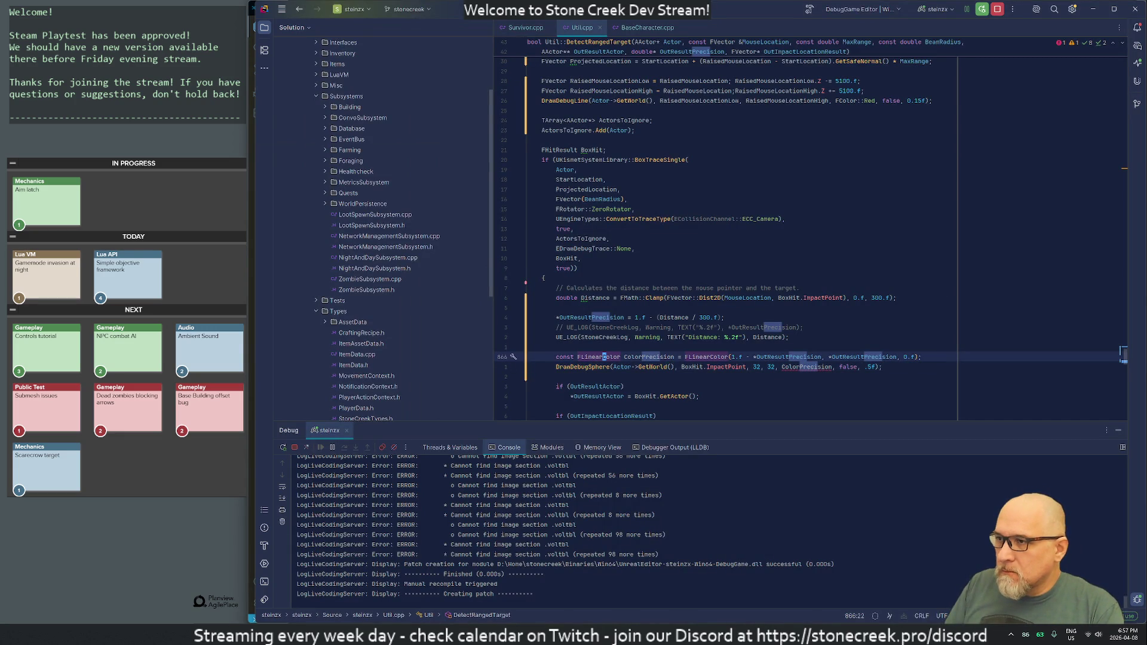
pyautogui.hotkey('shift', 'Return')
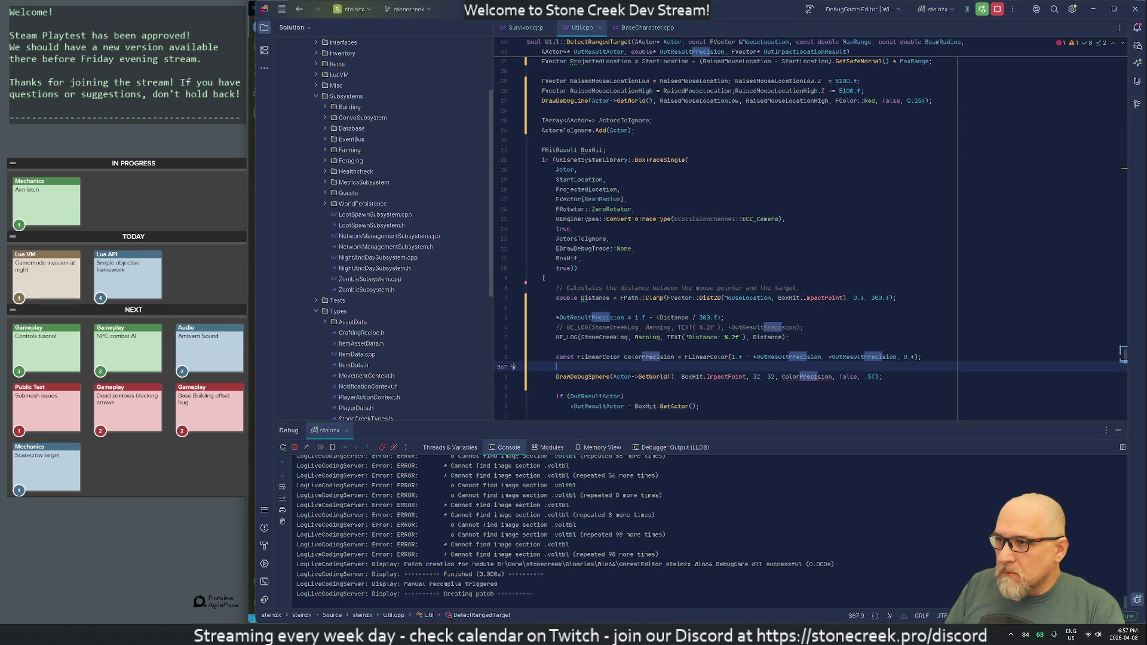
pyautogui.write('FColor')
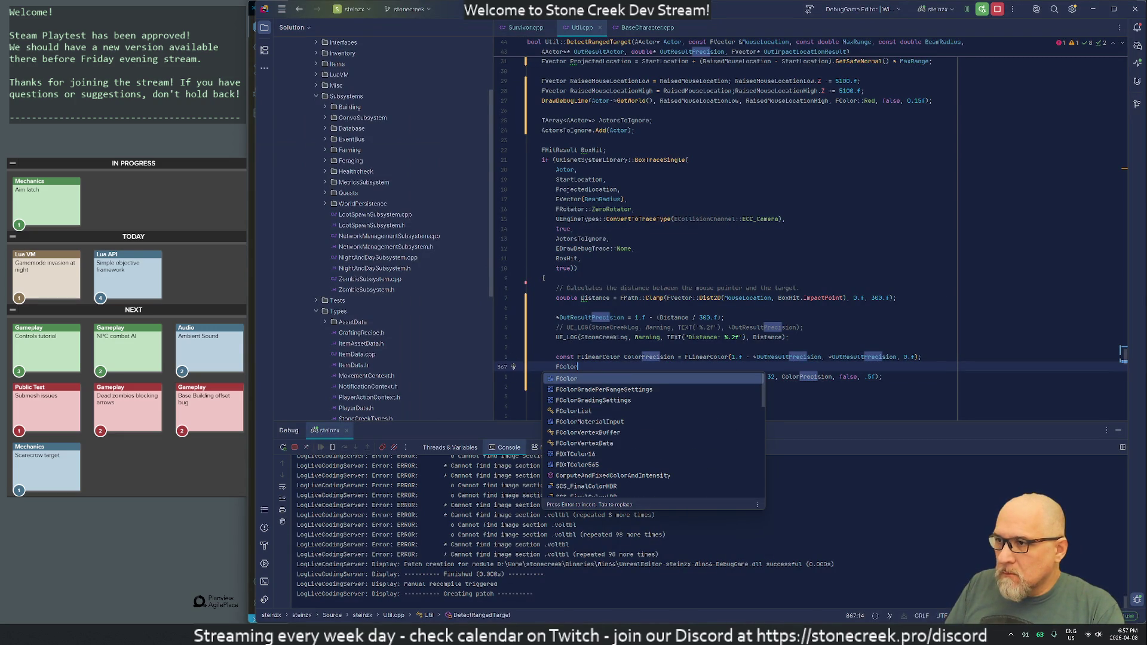
pyautogui.press('Return')
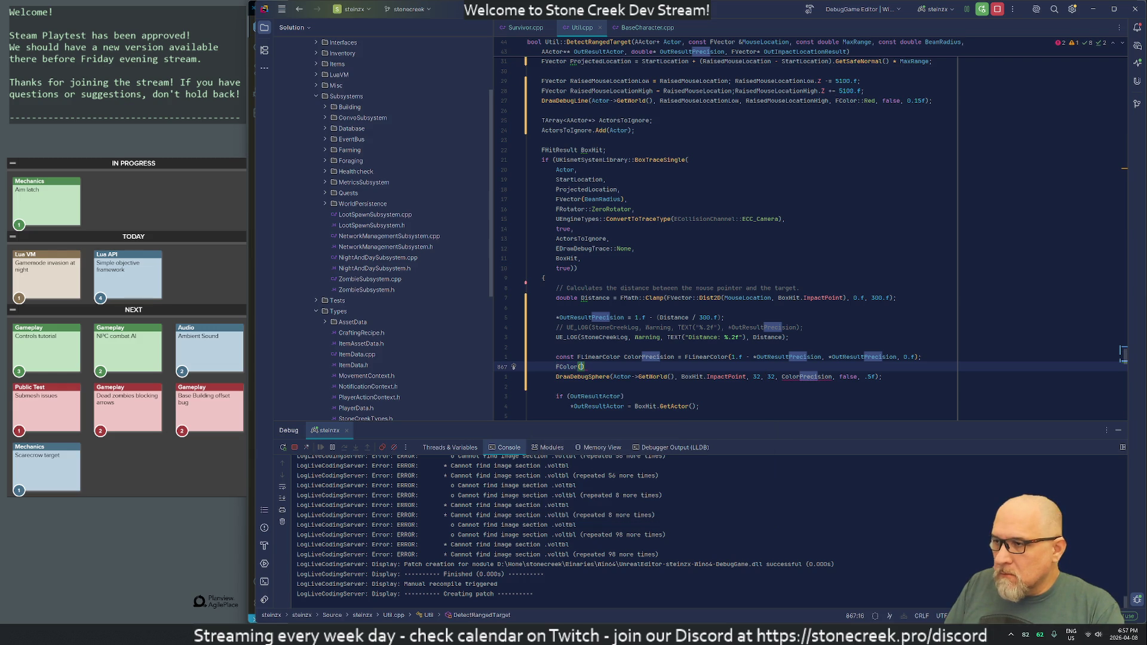
pyautogui.hotkey('ctrl', 'z')
pyautogui.hotkey('ctrl', 'z')
pyautogui.hotkey('ctrl', 'z')
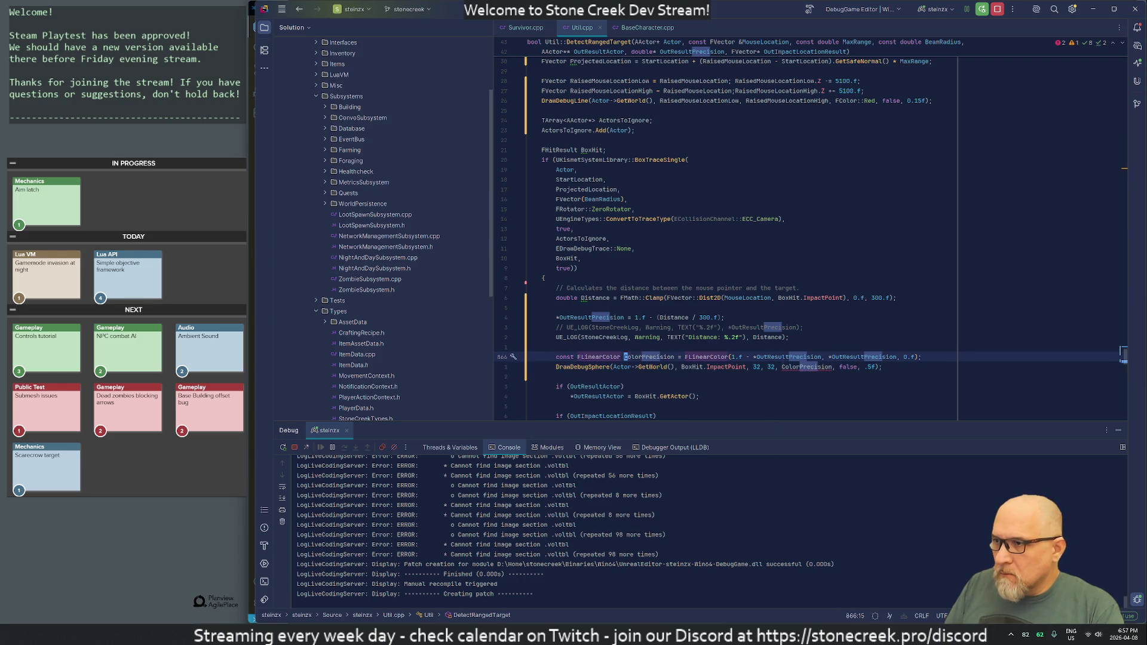
# - Change both FLinearColor types on the declaration to FColor and Live Coding recompile in Unreal
pyautogui.click(580, 357)
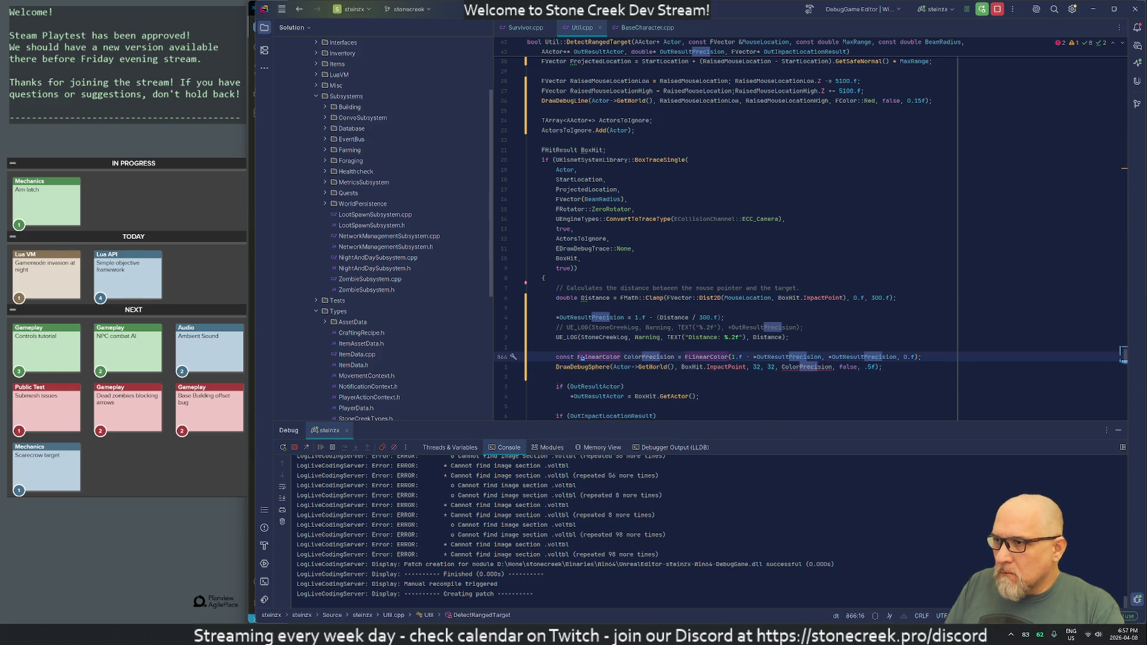
pyautogui.press('Delete')
pyautogui.press('Delete')
pyautogui.press('Delete')
pyautogui.click(667, 356)
pyautogui.press('Delete')
pyautogui.press('Delete')
pyautogui.press('Delete')
pyautogui.press('Down')
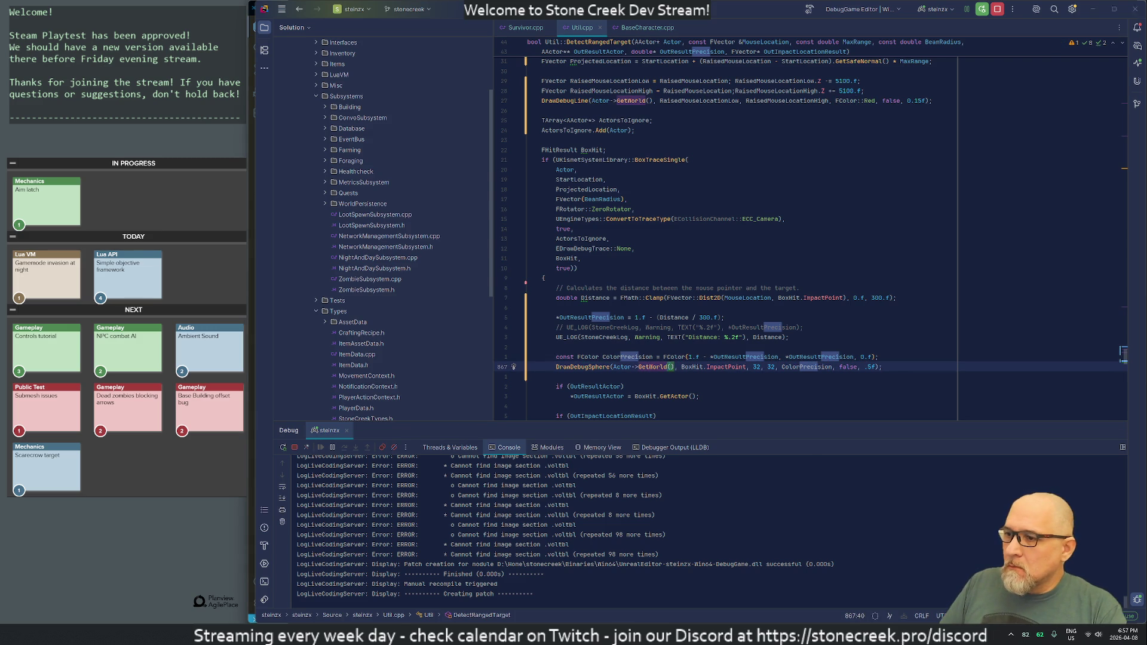
pyautogui.hotkey('alt', 'Tab')
pyautogui.hotkey('ctrl', 'alt', 'F11')
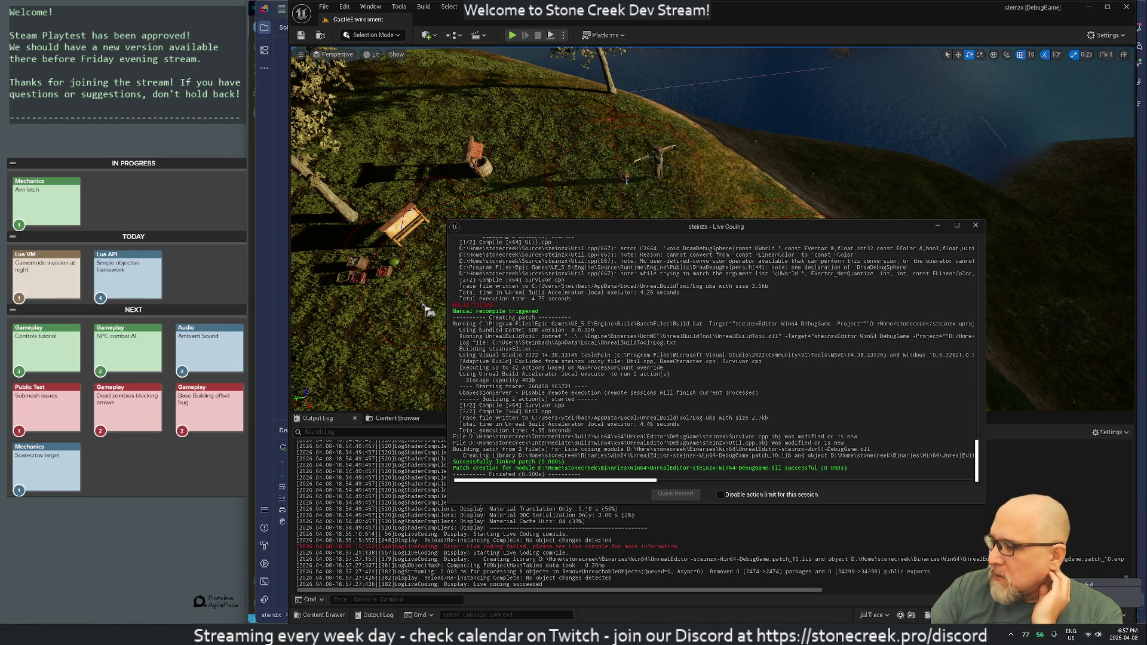
# - In Util.cpp, comment out and delete the purple DrawDebugLine call
pyautogui.hotkey('alt', 'Tab')
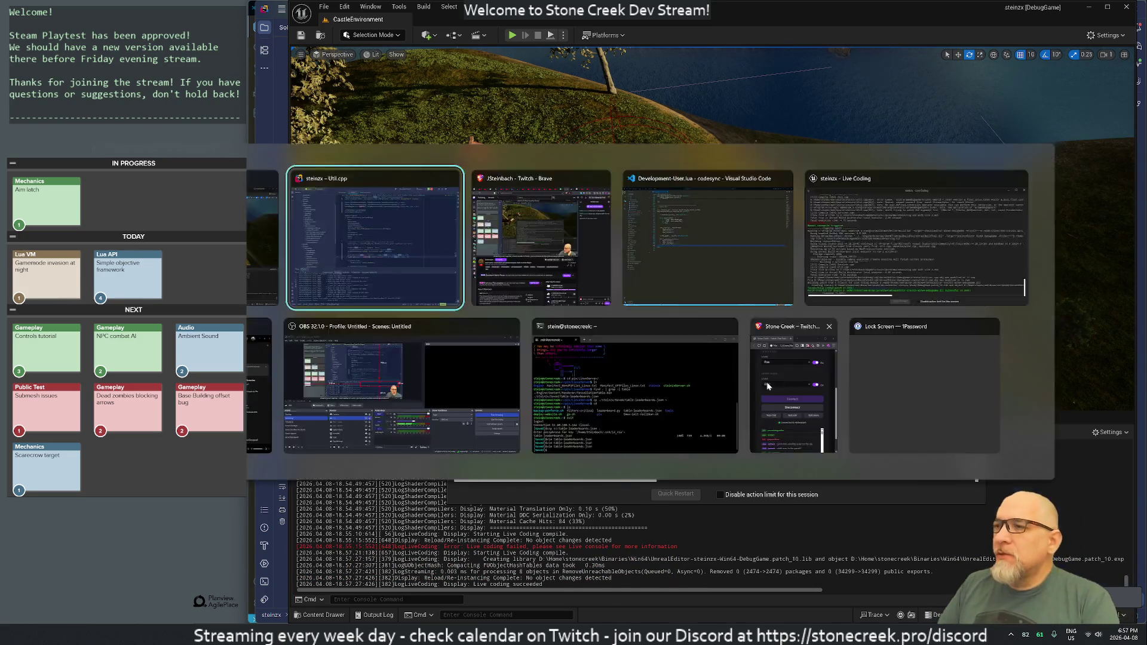
pyautogui.click(541, 159)
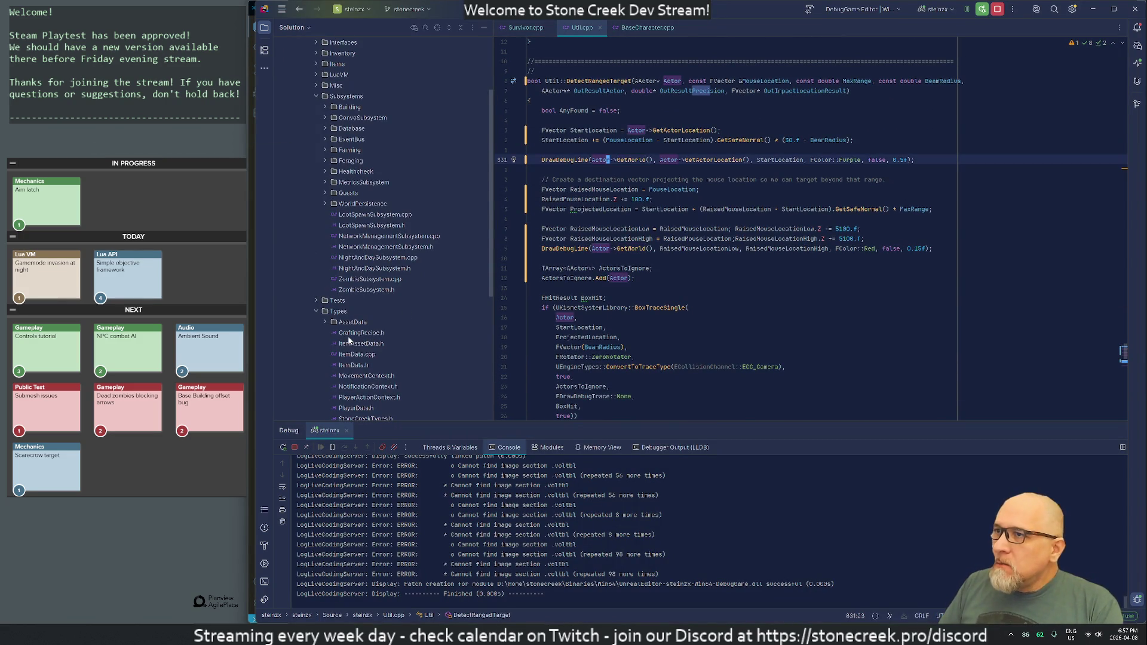
pyautogui.hotkey('ctrl', '/')
pyautogui.hotkey('ctrl', 'y')
pyautogui.hotkey('ctrl', 'y')
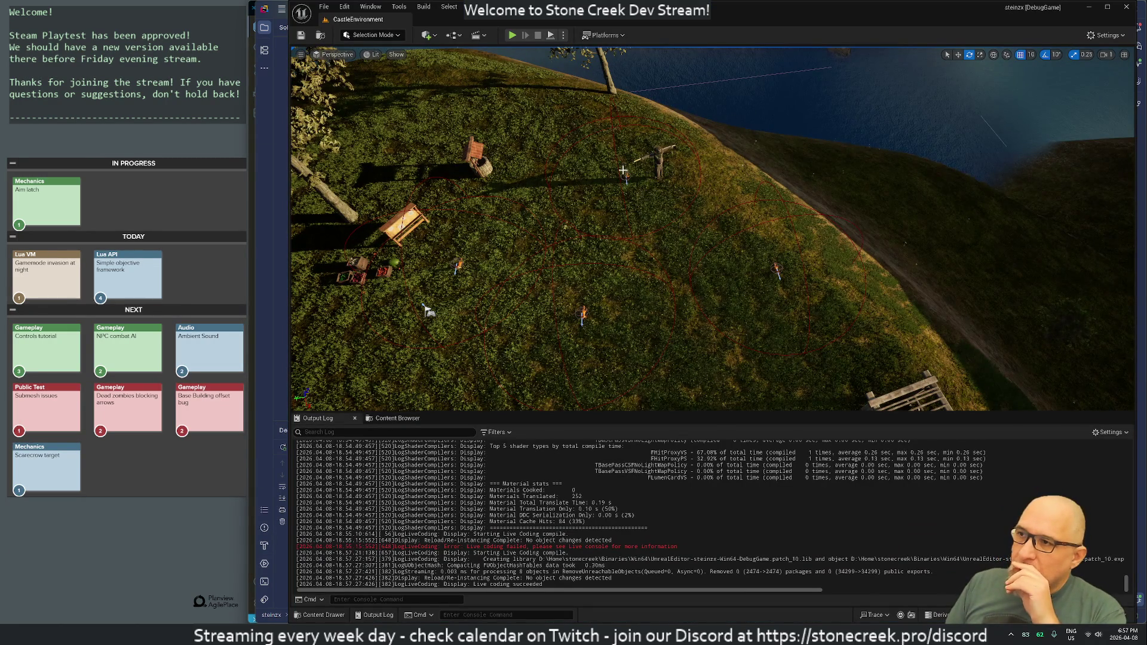
# - Play the level, walk the character left and up to the scarecrow, then stop
pyautogui.click(511, 35)
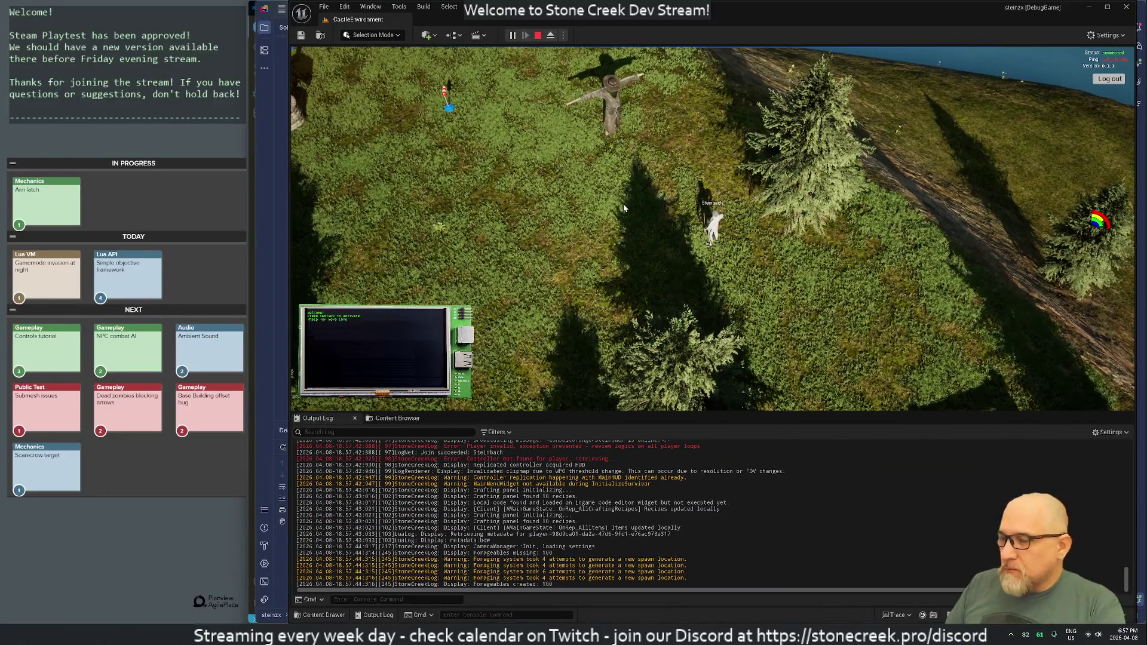
pyautogui.press('a')
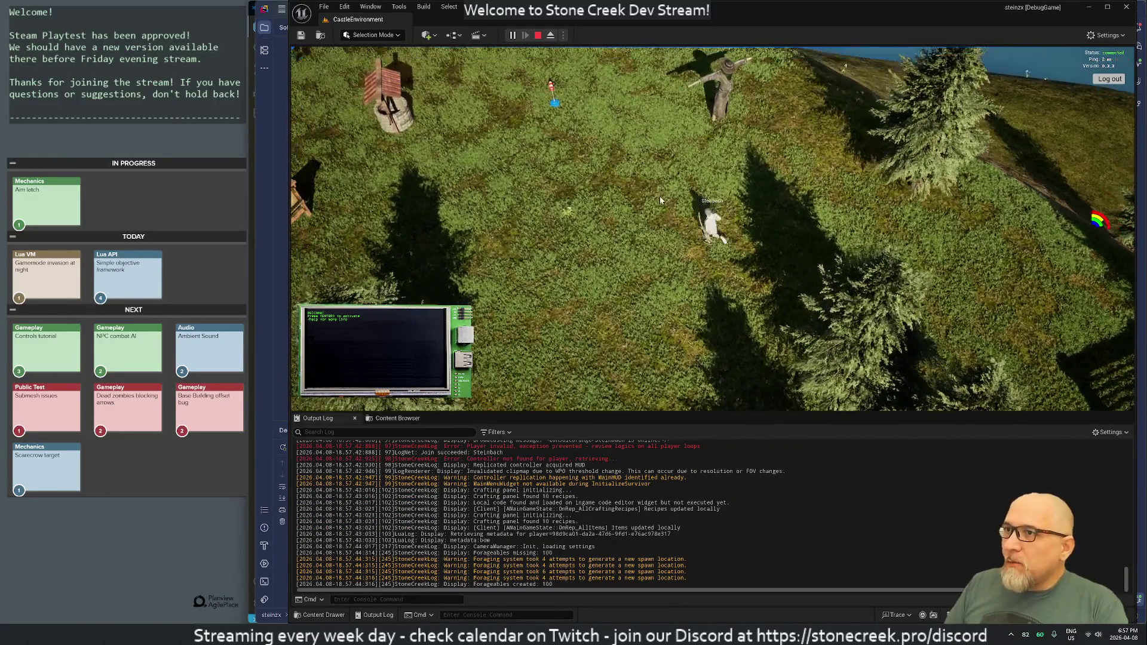
pyautogui.press('w')
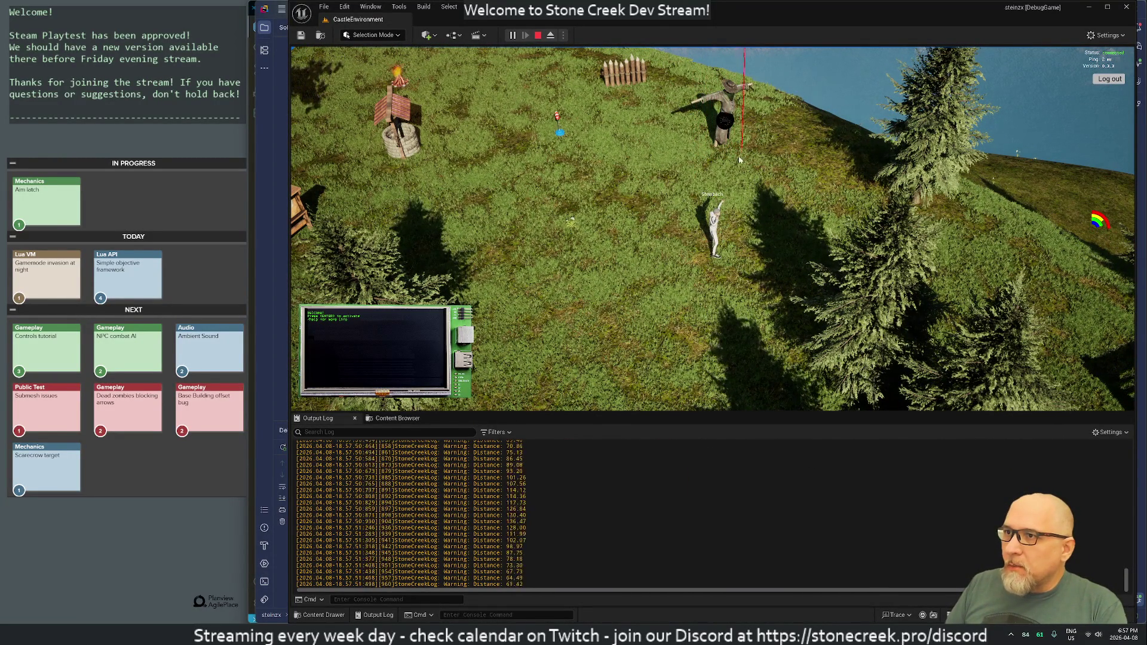
pyautogui.click(538, 36)
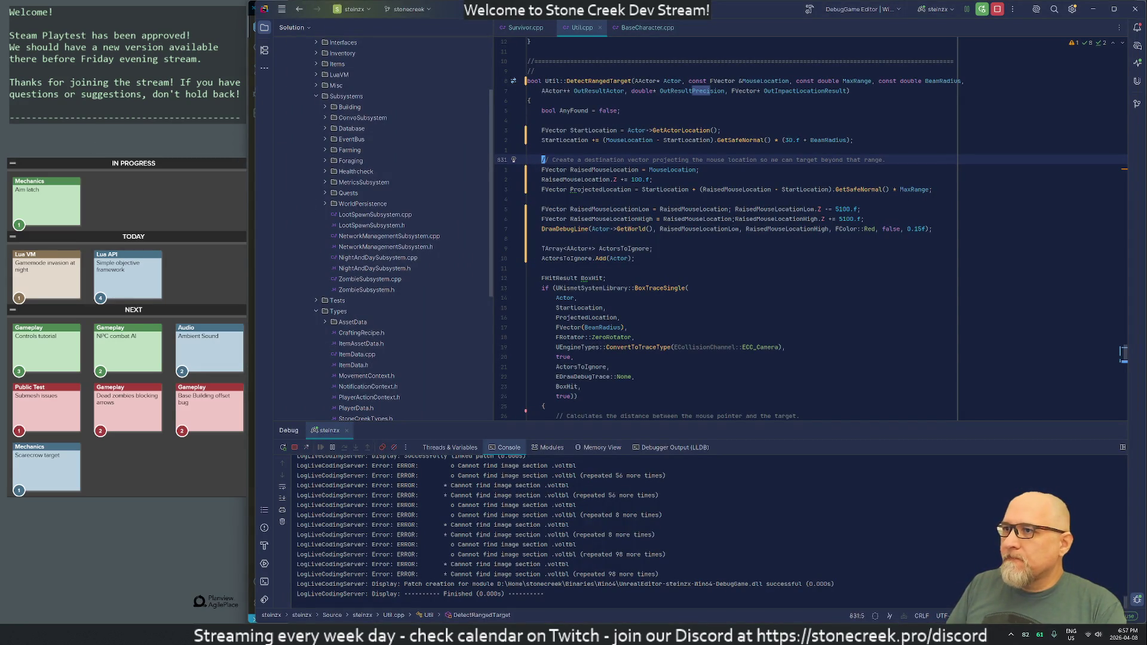
# - Review DetectRangedTarget down to ColorPrecision and check FColor's constructor parameter options
pyautogui.click(542, 180)
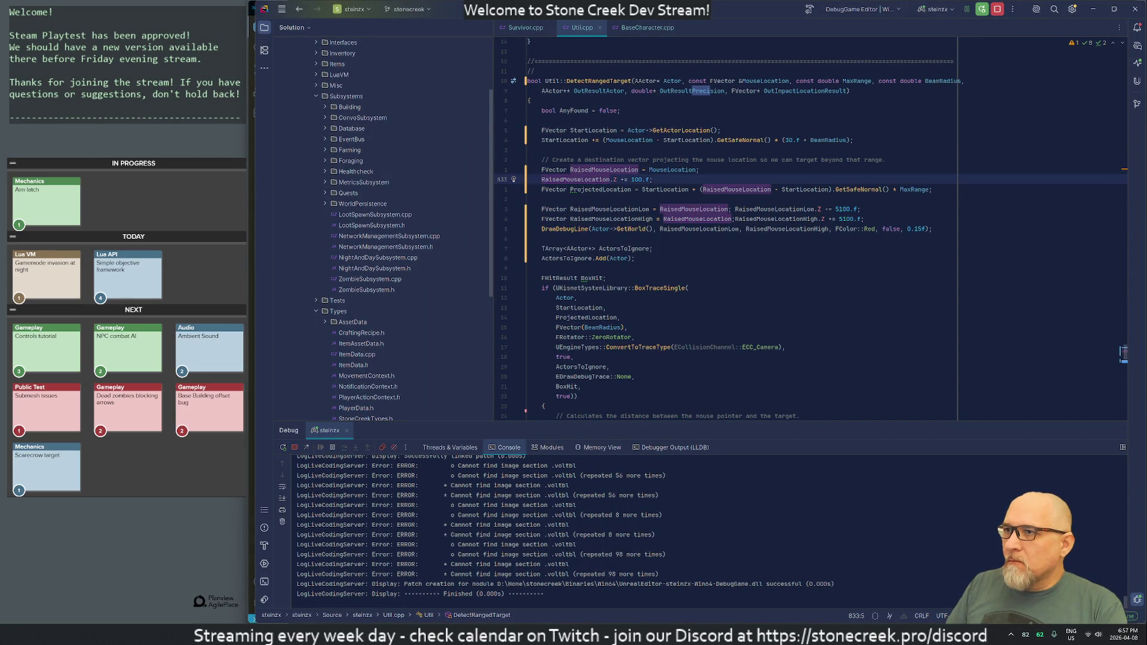
pyautogui.click(543, 287)
pyautogui.press('Down')
pyautogui.press('Down')
pyautogui.press('Down')
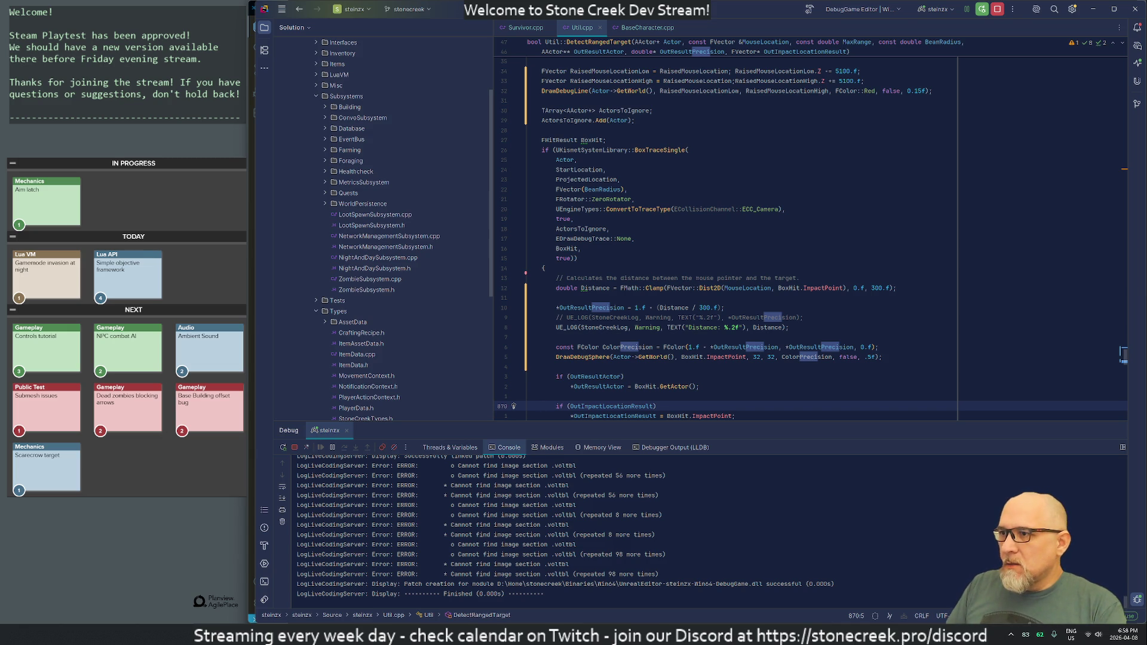
pyautogui.press('Up')
pyautogui.press('Up')
pyautogui.press('Up')
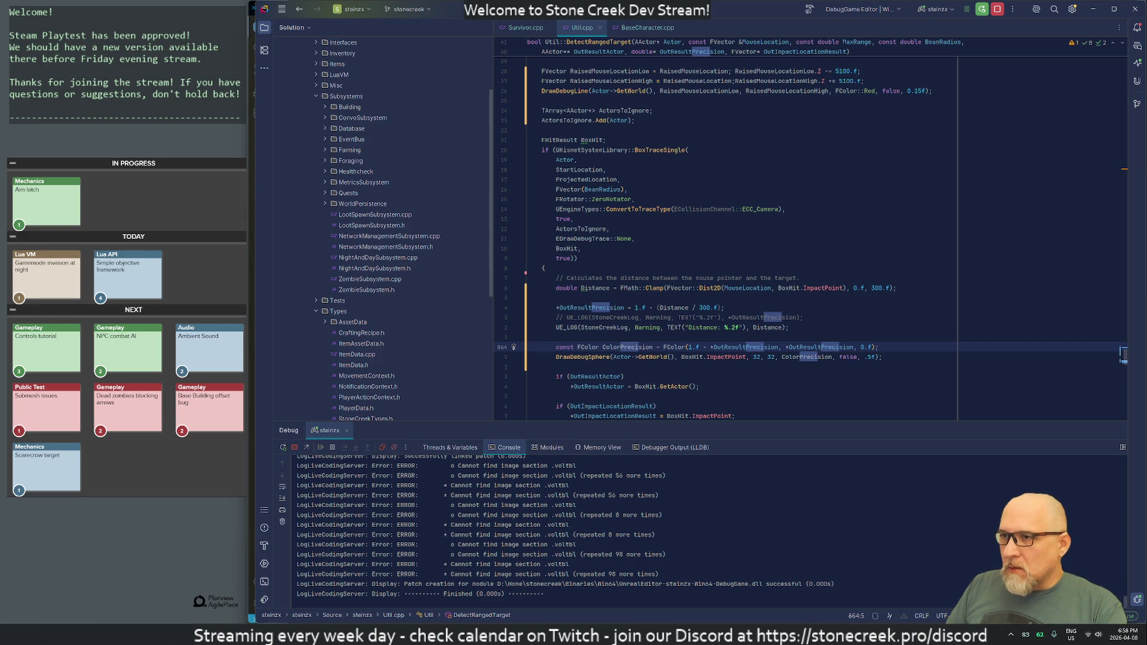
pyautogui.click(686, 347)
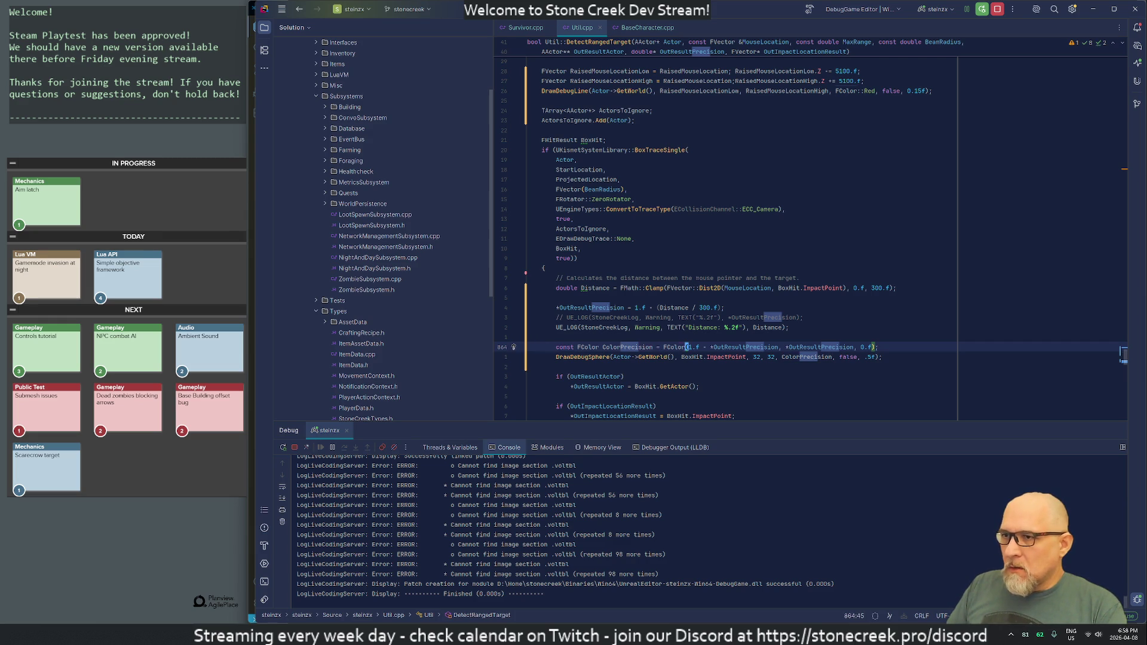
pyautogui.click(685, 347)
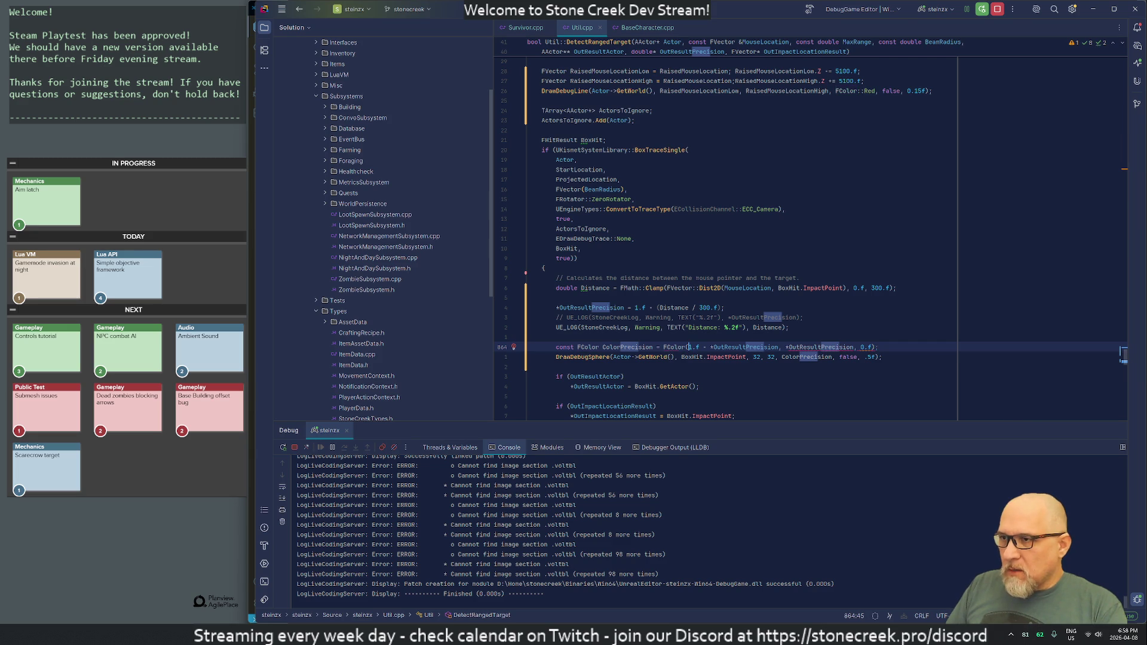
pyautogui.hotkey('ctrl', 'p')
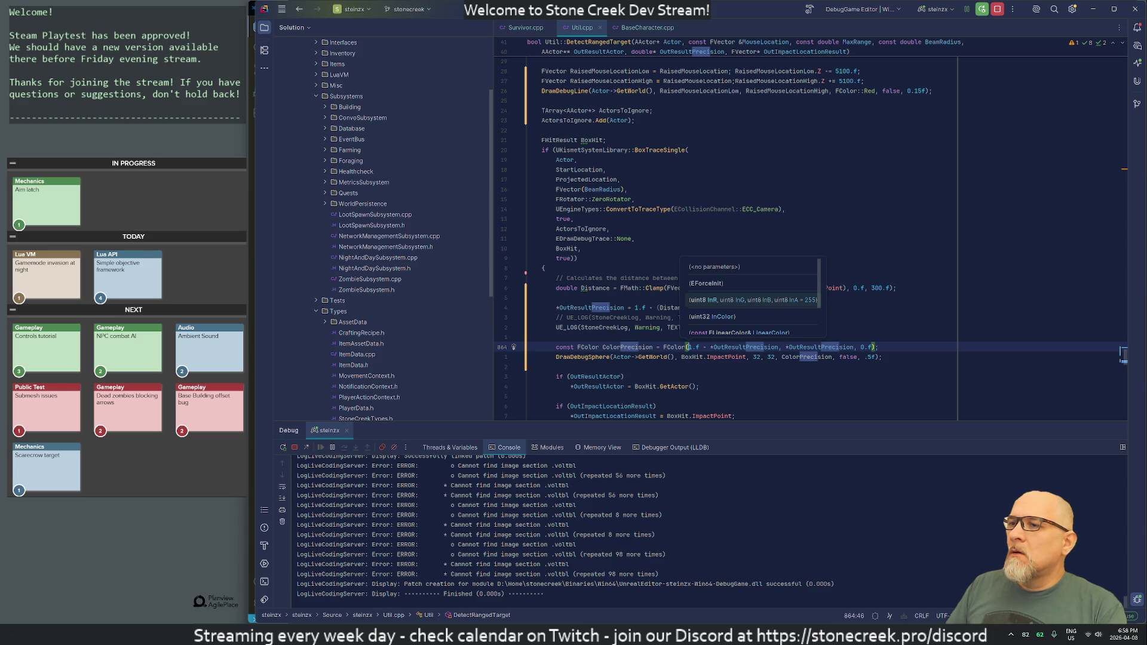
pyautogui.press('Escape')
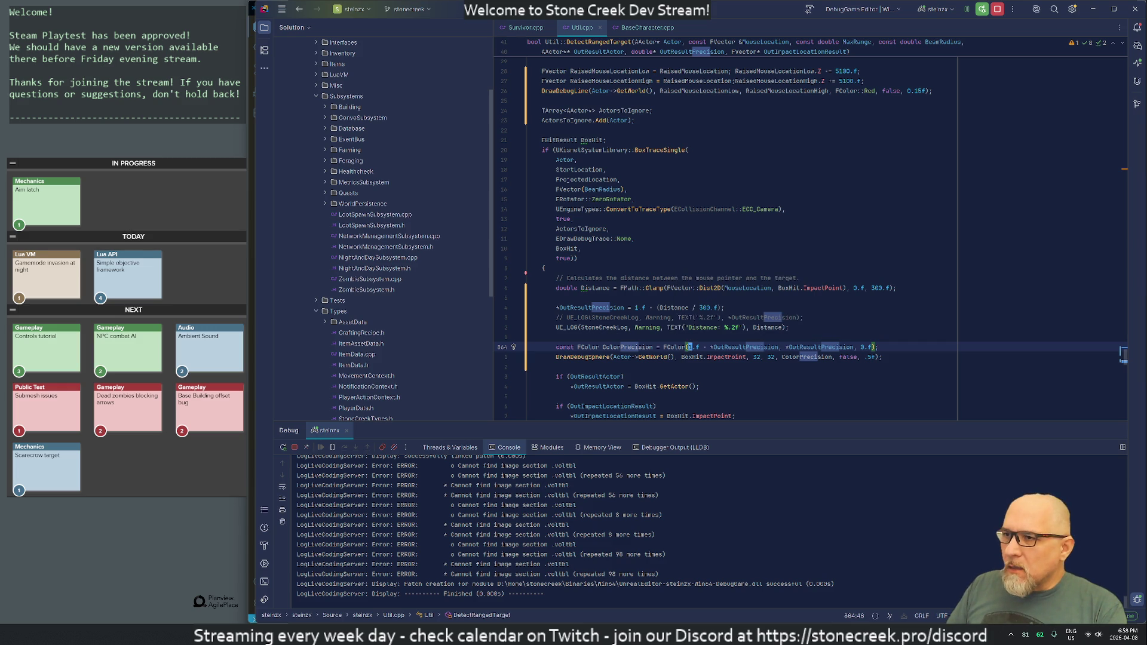
# - Wrap the red channel term as 255 * ( … ) with closed parentheses
pyautogui.write('(255*')
pyautogui.press('BackSpace')
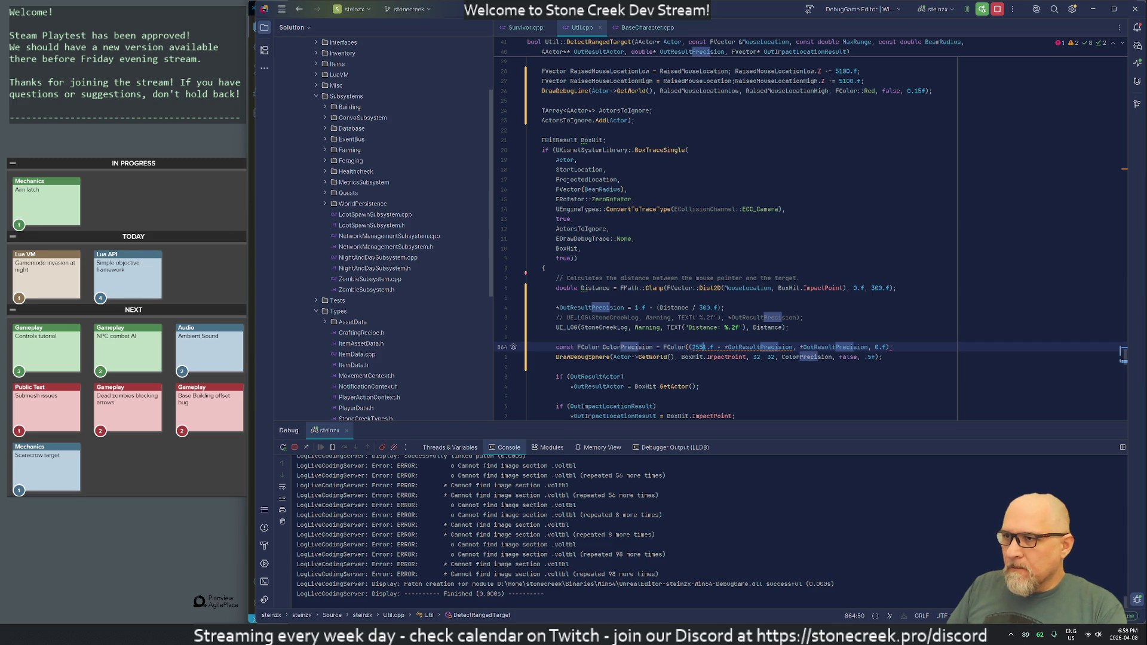
pyautogui.press('Left')
pyautogui.press('Left')
pyautogui.press('Left')
pyautogui.press('BackSpace')
pyautogui.press('Right')
pyautogui.press('Right')
pyautogui.press('Right')
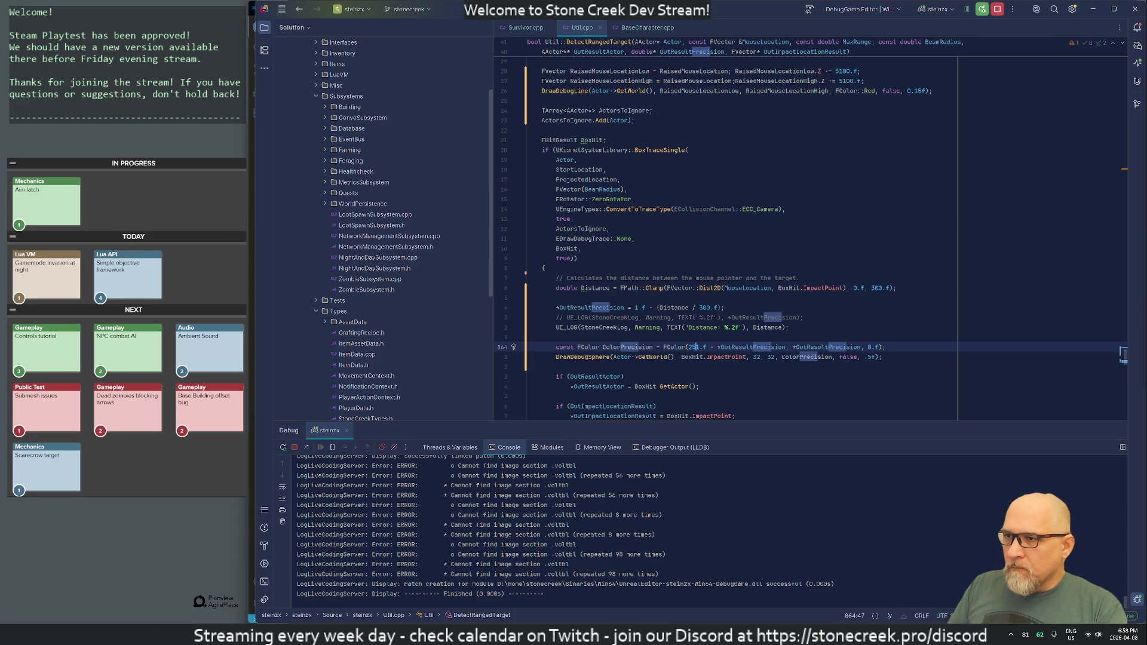
pyautogui.write('5 * (')
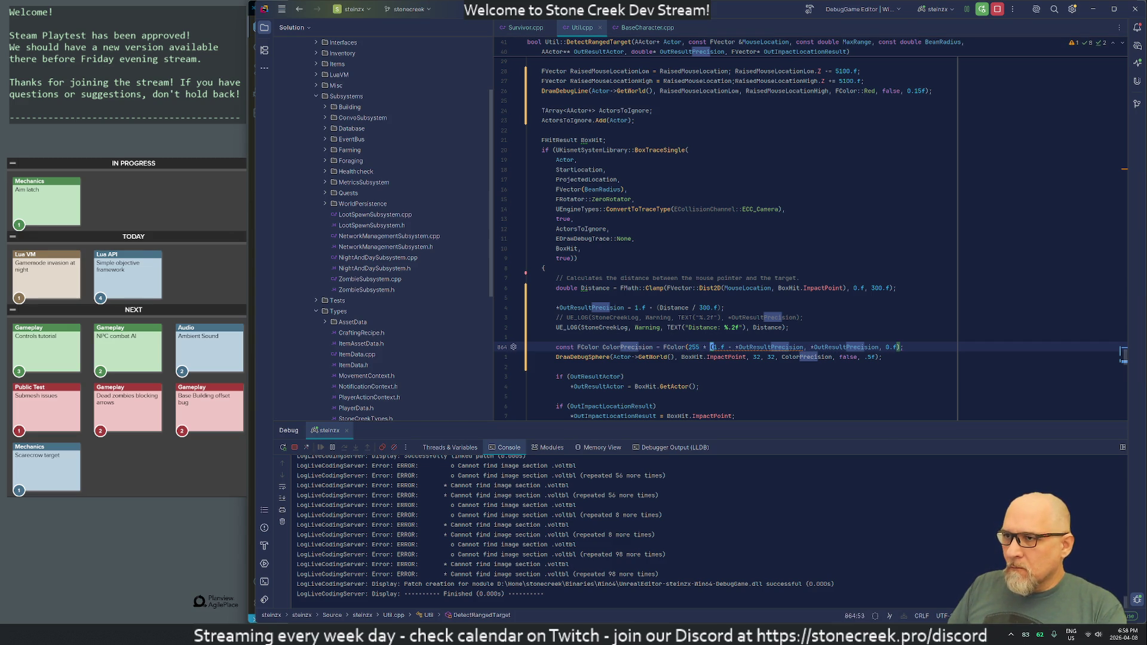
pyautogui.press('Right')
pyautogui.press('Right')
pyautogui.press('Right')
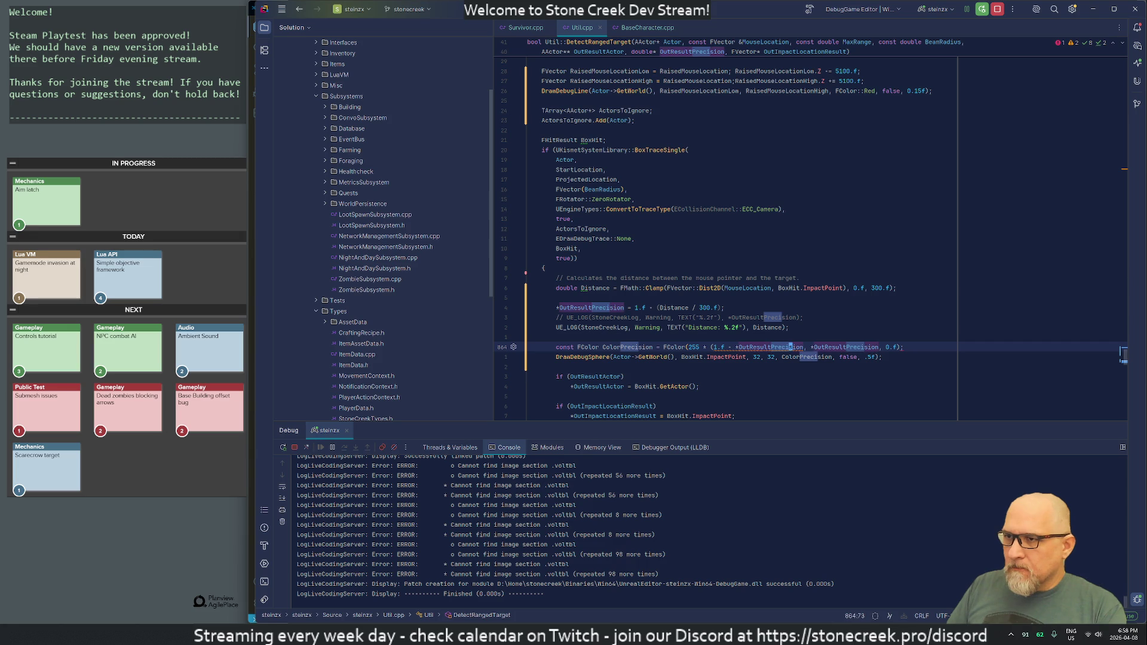
pyautogui.press('Right')
pyautogui.press('Right')
pyautogui.write(')')
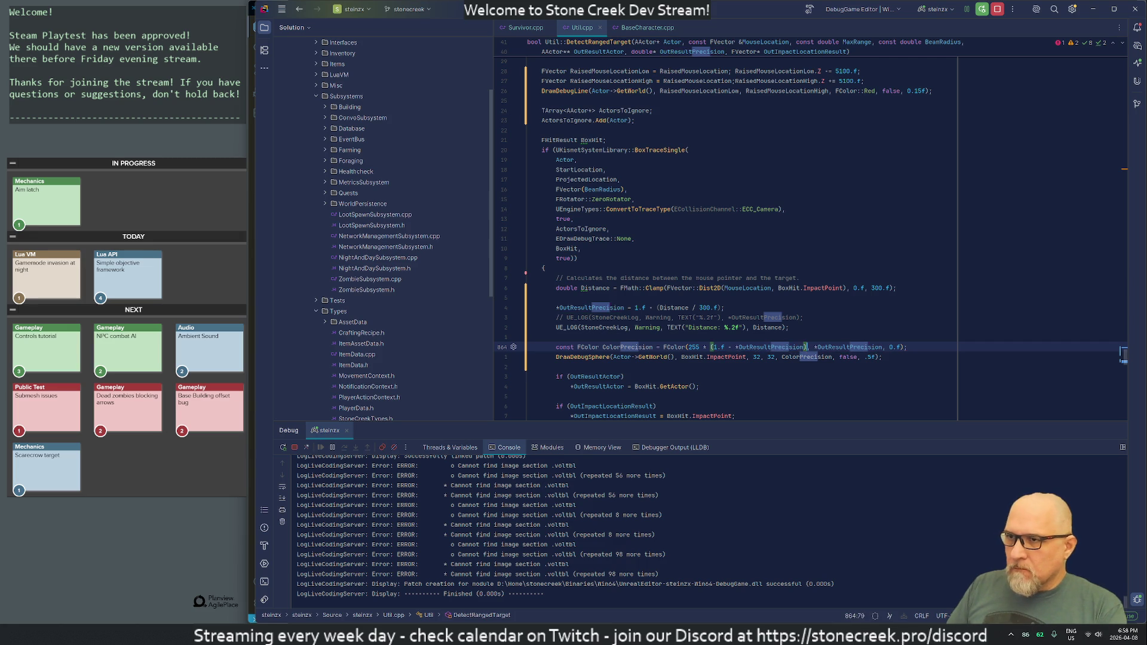
# - Insert '255 *' before the green *OutResultPrecision argument and select the blue channel's 0
pyautogui.press('Right')
pyautogui.press('Right')
pyautogui.write('255')
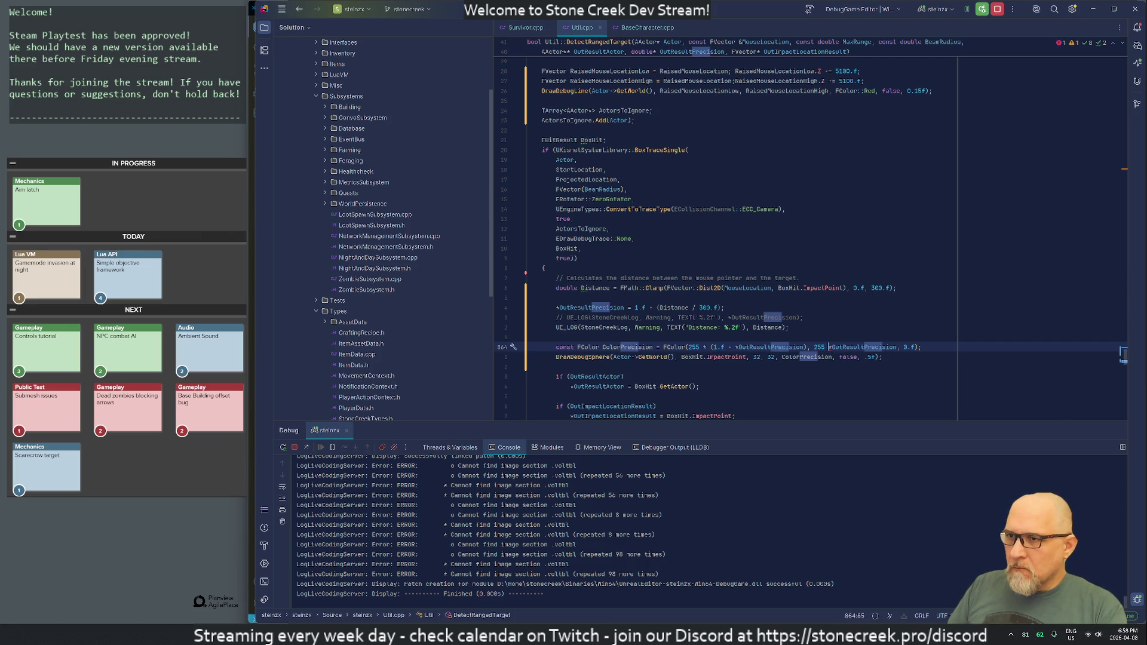
pyautogui.write(' *')
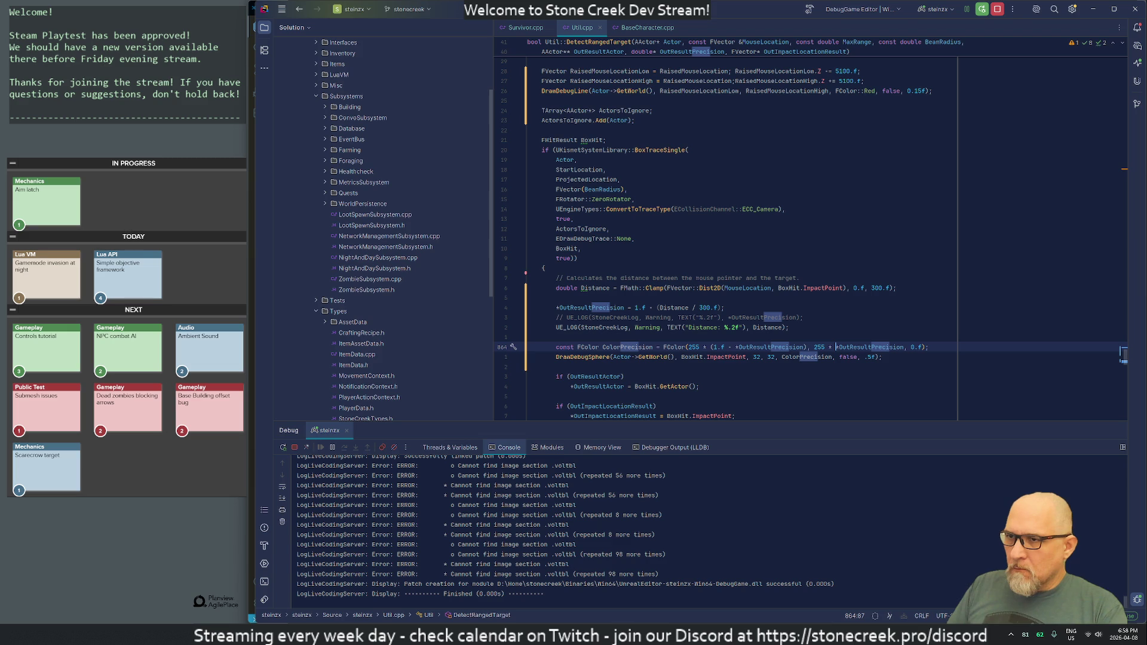
pyautogui.press('Right')
pyautogui.hotkey('ctrl', 'Right')
pyautogui.hotkey('ctrl', 'Right')
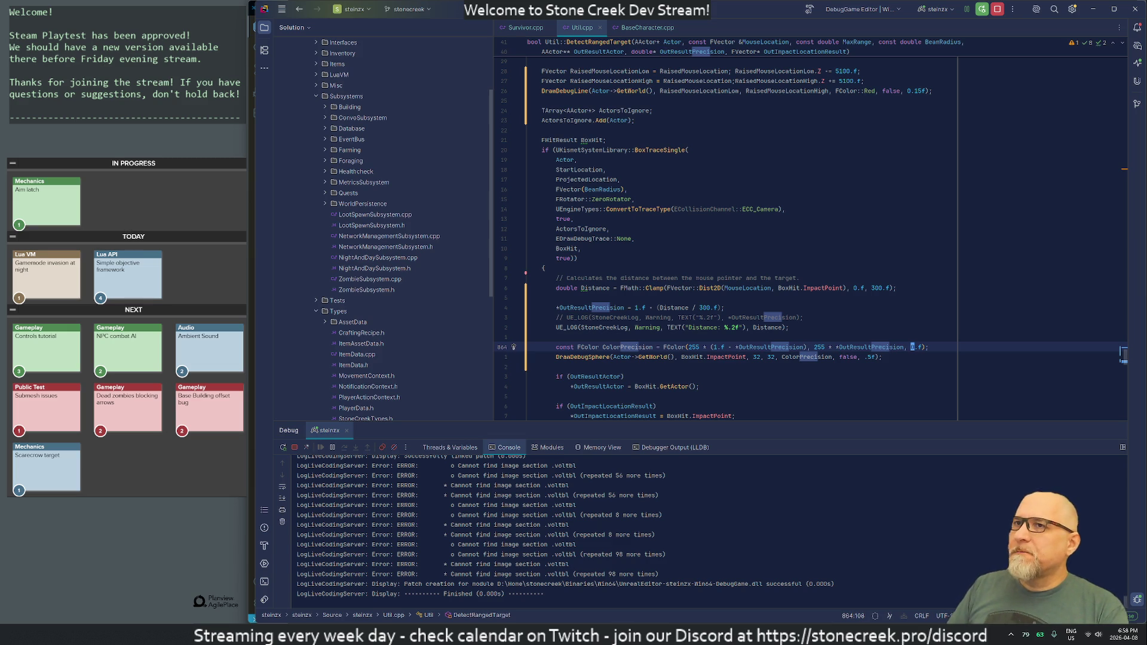
pyautogui.hotkey('shift', 'Right')
pyautogui.hotkey('alt', 'Tab')
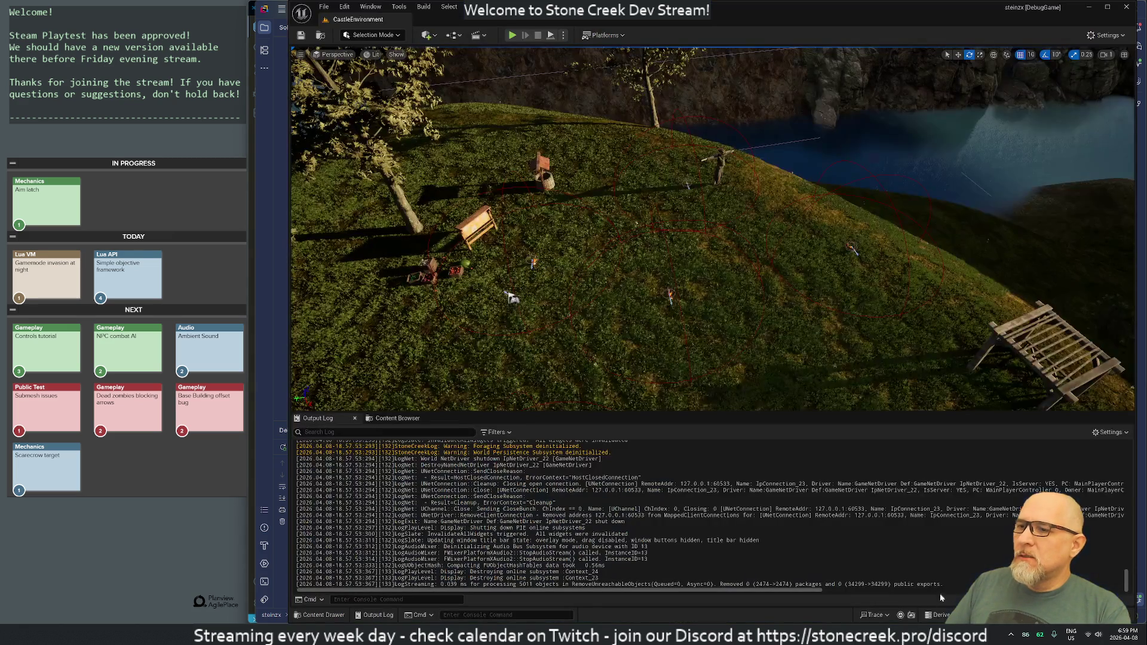
# - Live Coding recompile with Ctrl+Alt+F11, close its window, then start and stop a Play session
pyautogui.hotkey('ctrl', 'alt', 'F11')
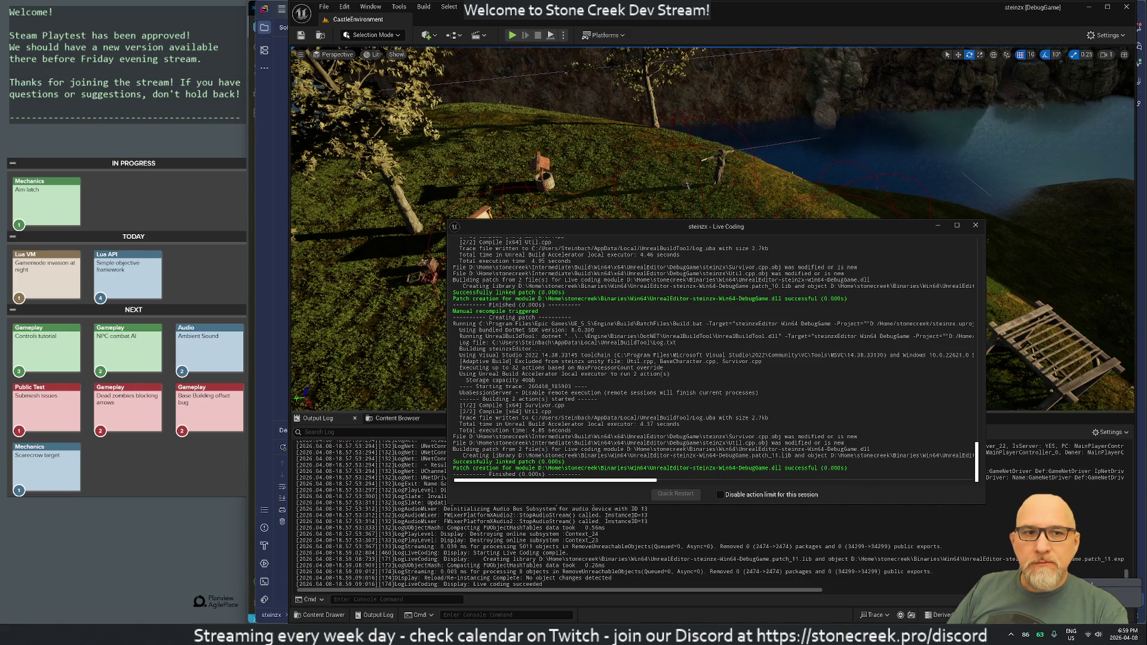
pyautogui.click(975, 225)
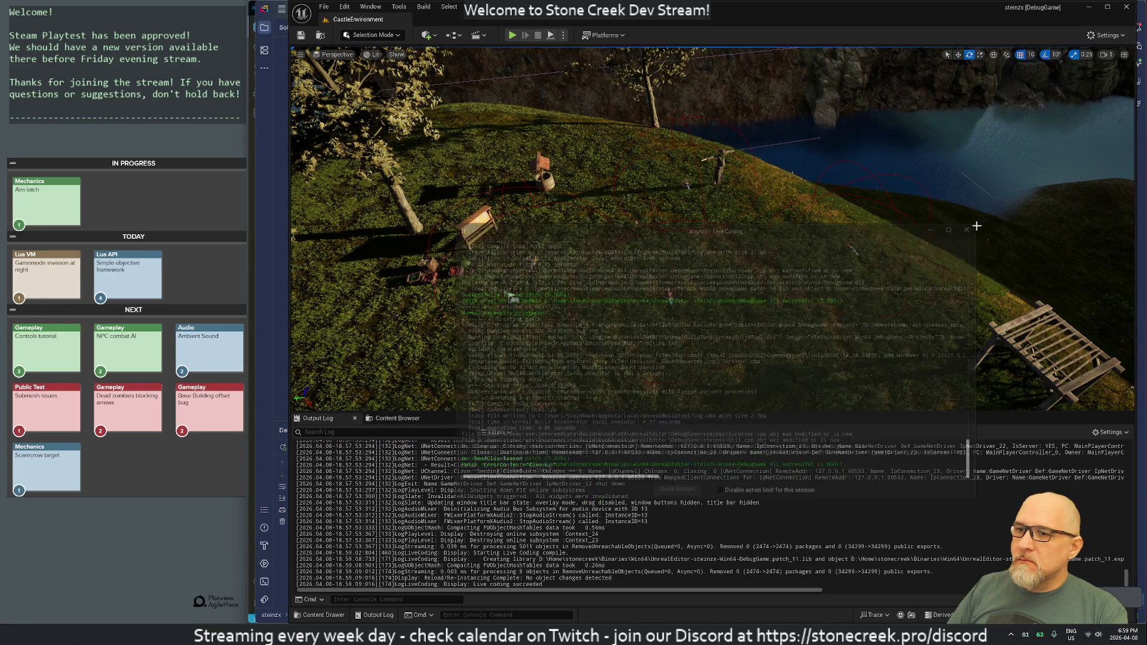
pyautogui.click(513, 35)
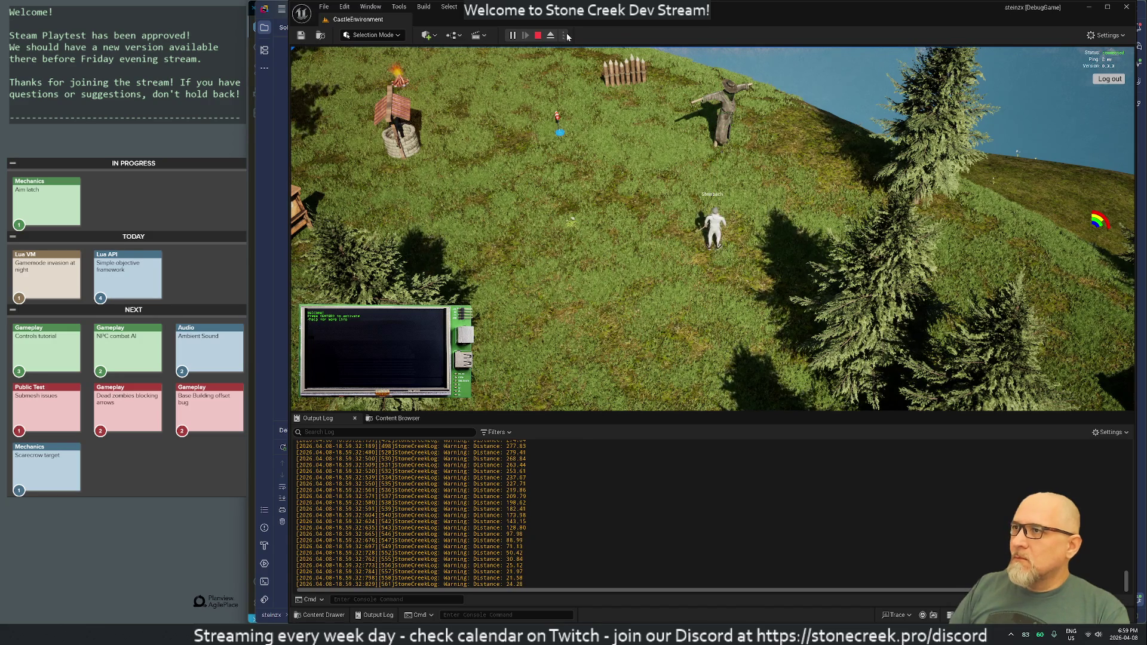
pyautogui.click(539, 35)
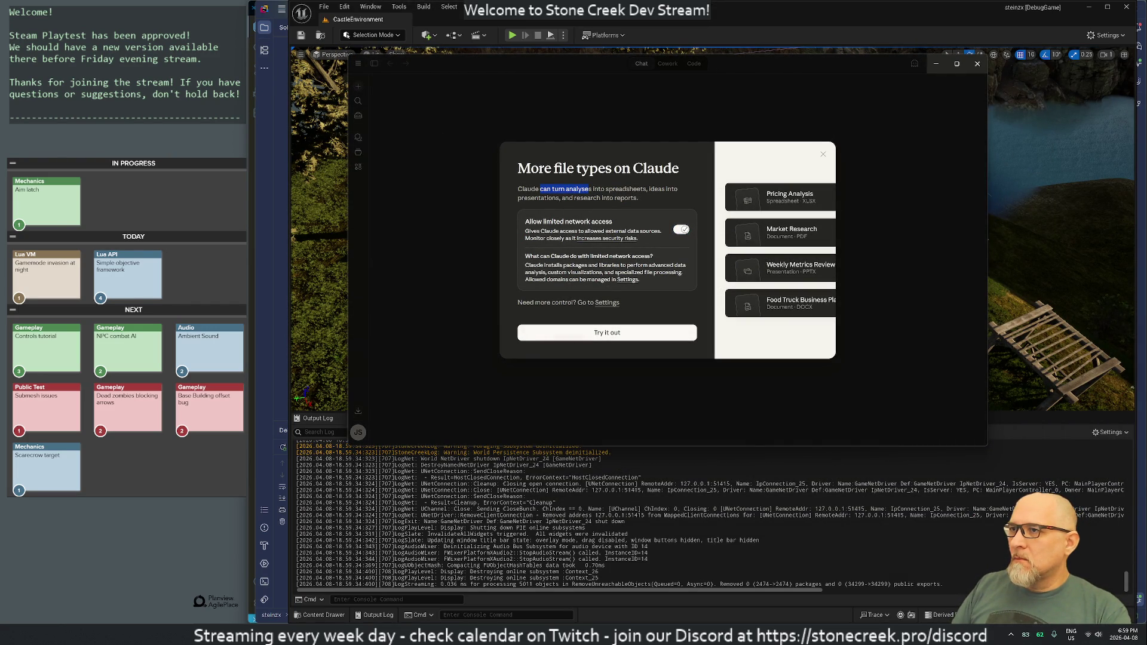
# - Dismiss the file types popup and send a question on mapping a 0.f–1.f double to red-yellow-green
pyautogui.click(823, 155)
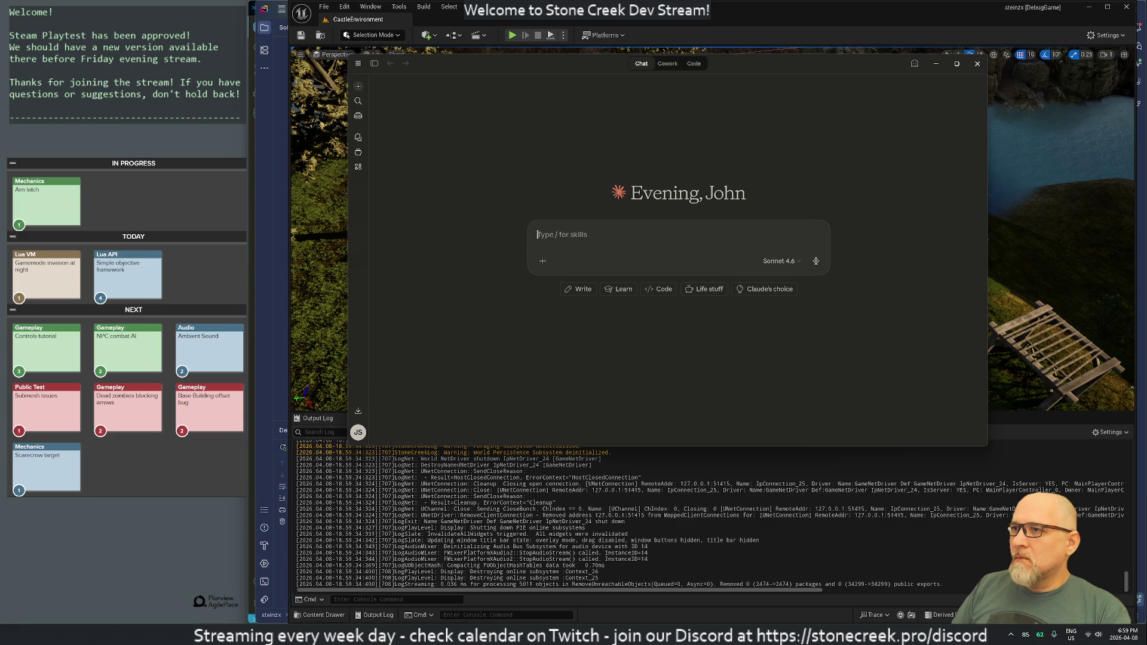
pyautogui.write('I have a double precision')
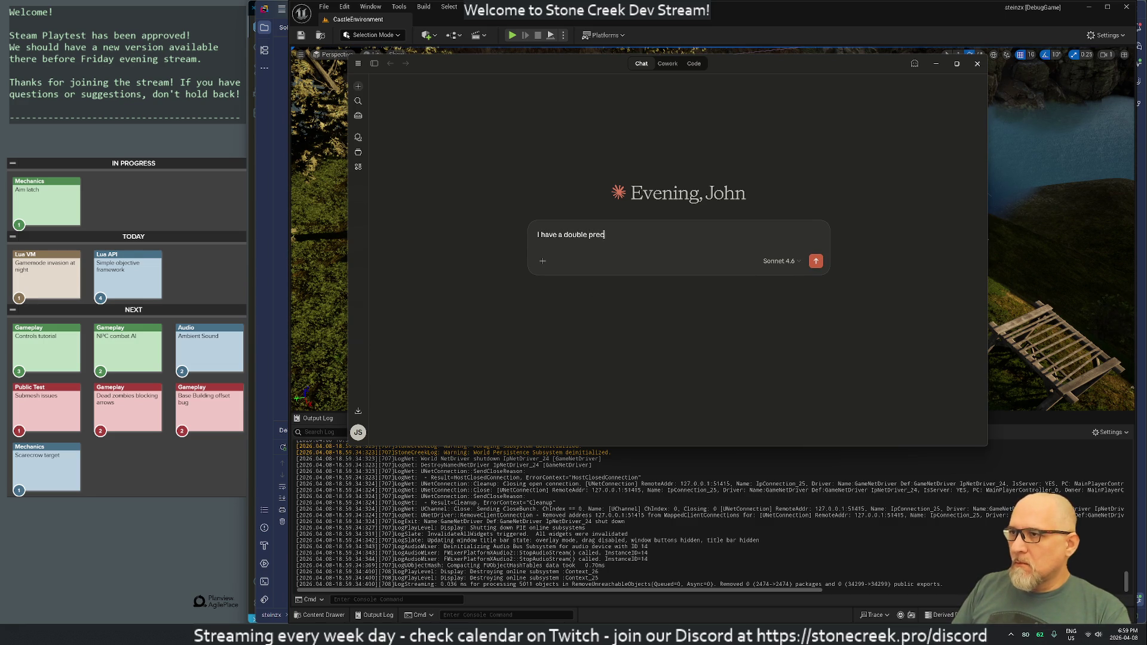
pyautogui.write(' variable ')
pyautogui.write('between')
pyautogui.write(' 0.f and 1.f')
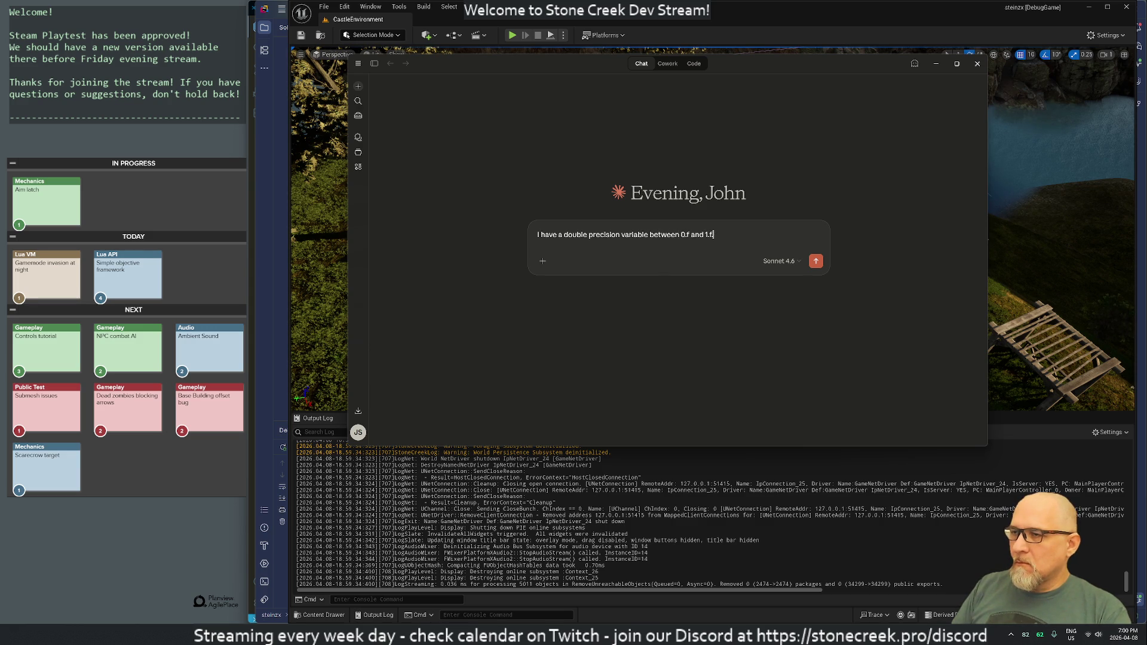
pyautogui.write('. I want to calcula')
pyautogui.write('te the')
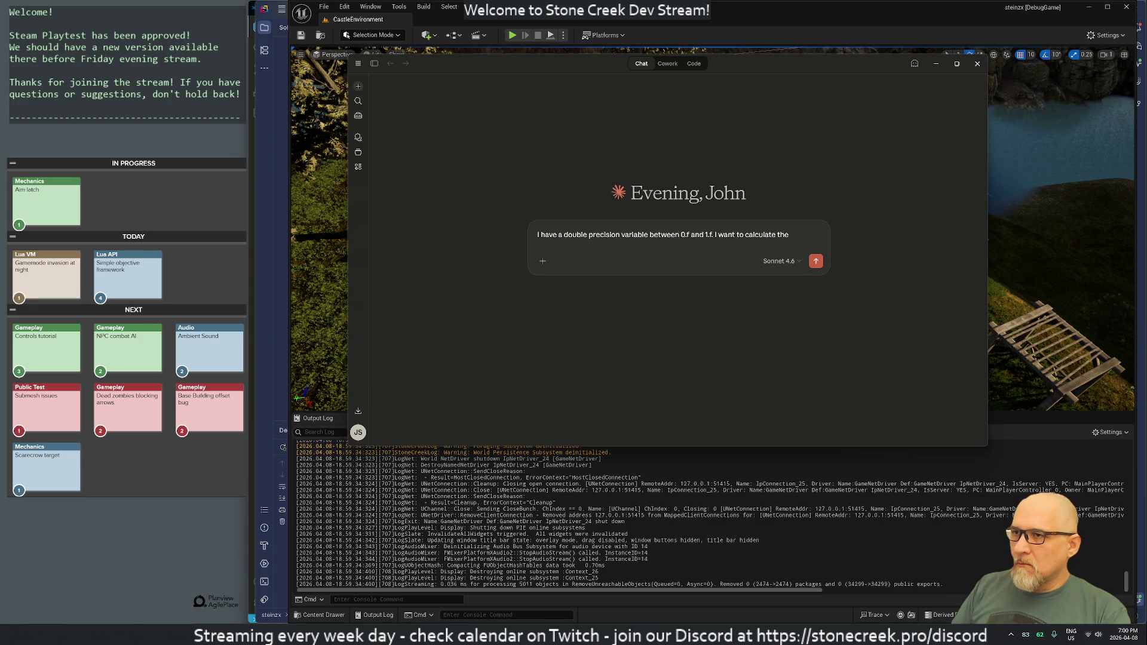
pyautogui.write(' correspondent color')
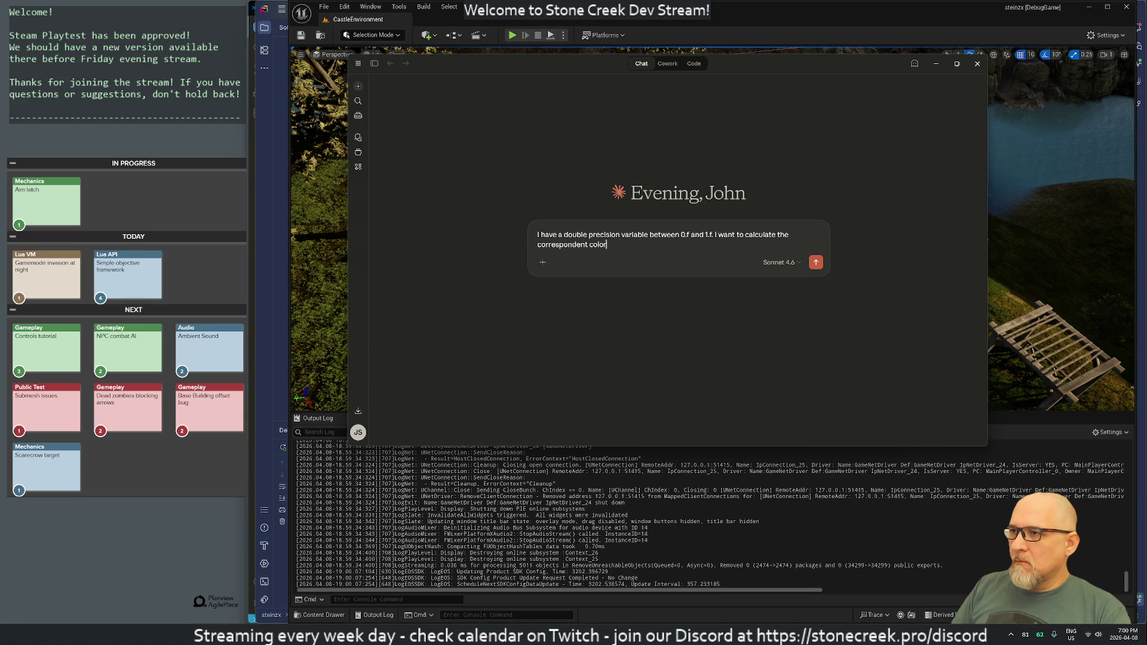
pyautogui.write(', from ')
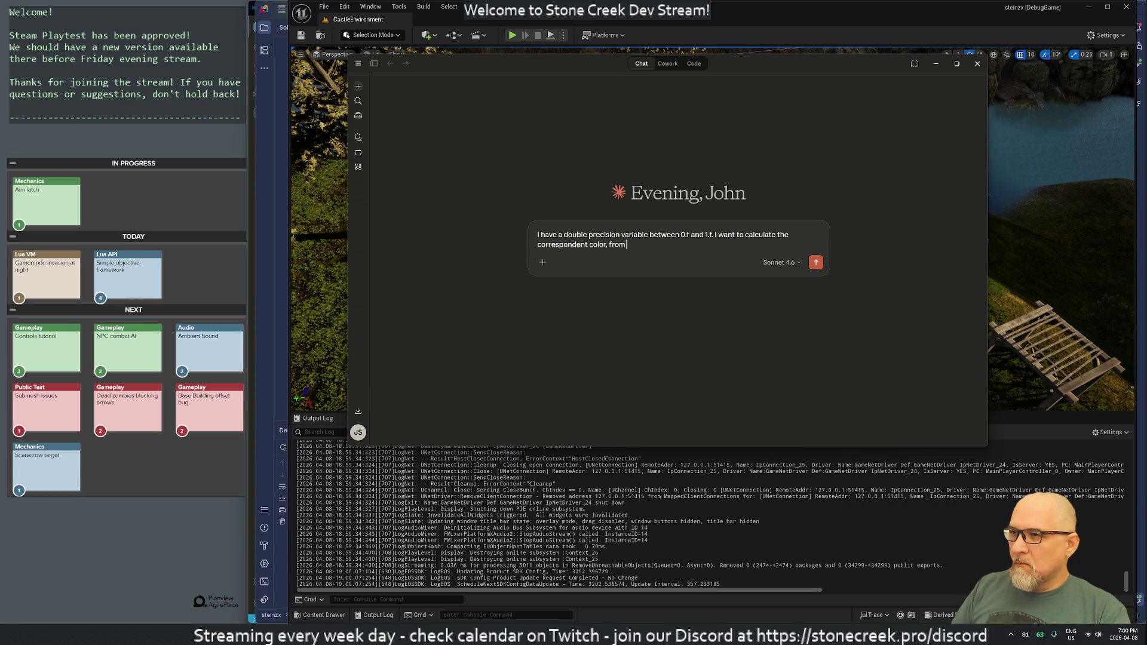
pyautogui.write('Red (0.f) until G')
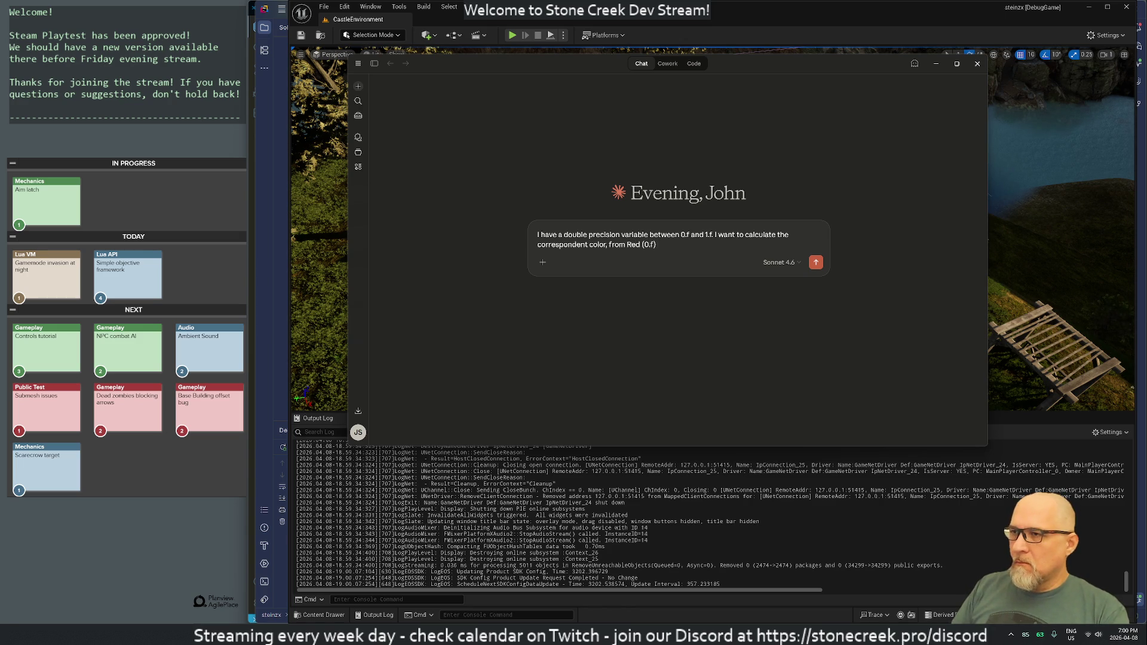
pyautogui.write('reen (1.f)')
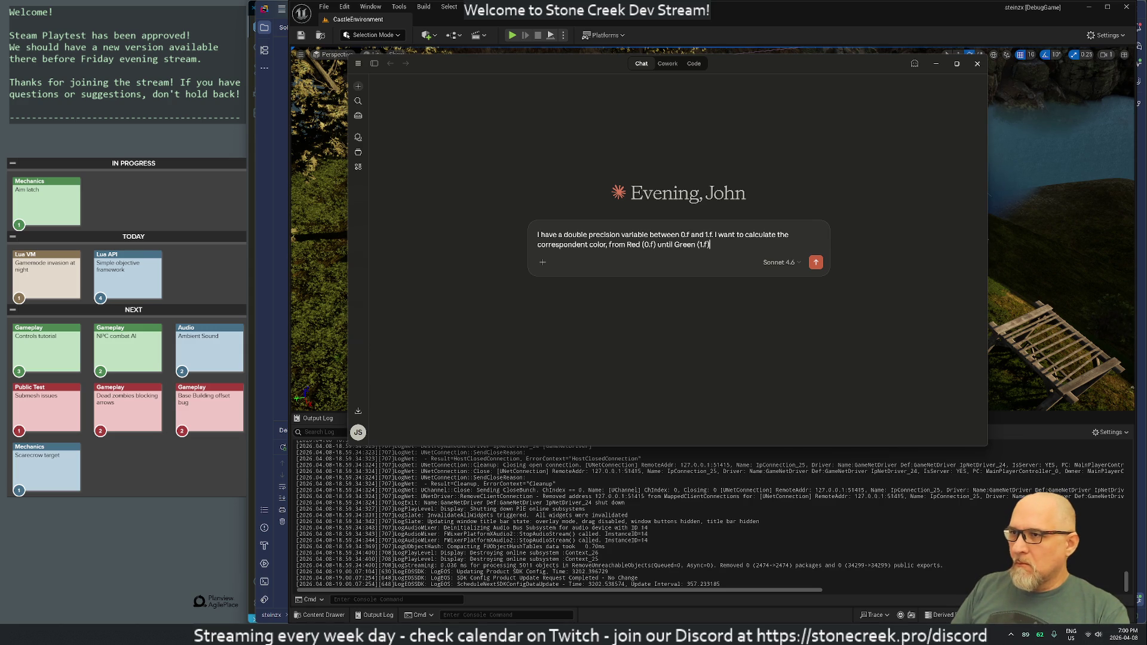
pyautogui.write(' passing ')
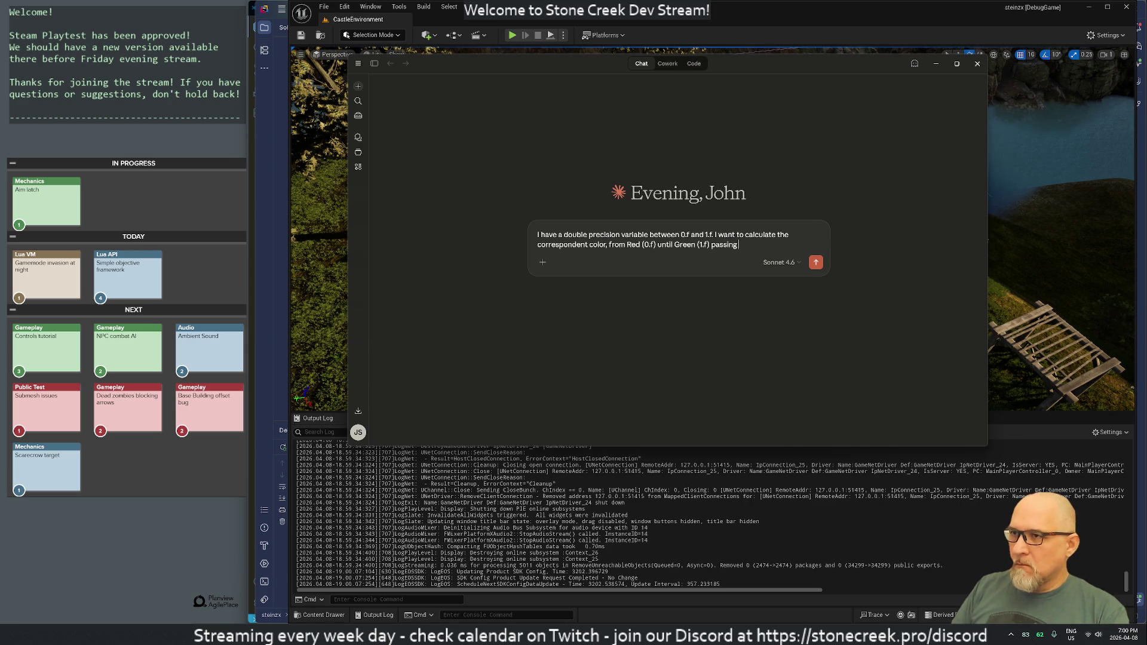
pyautogui.write('through Yellow (0.5f')
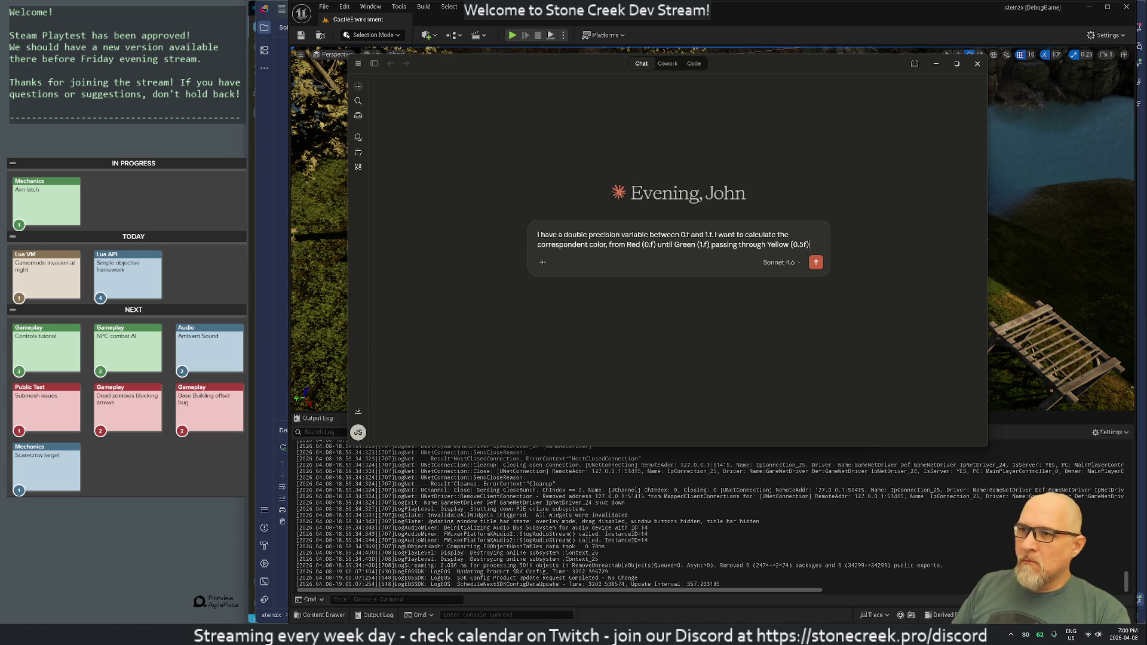
pyautogui.click(816, 263)
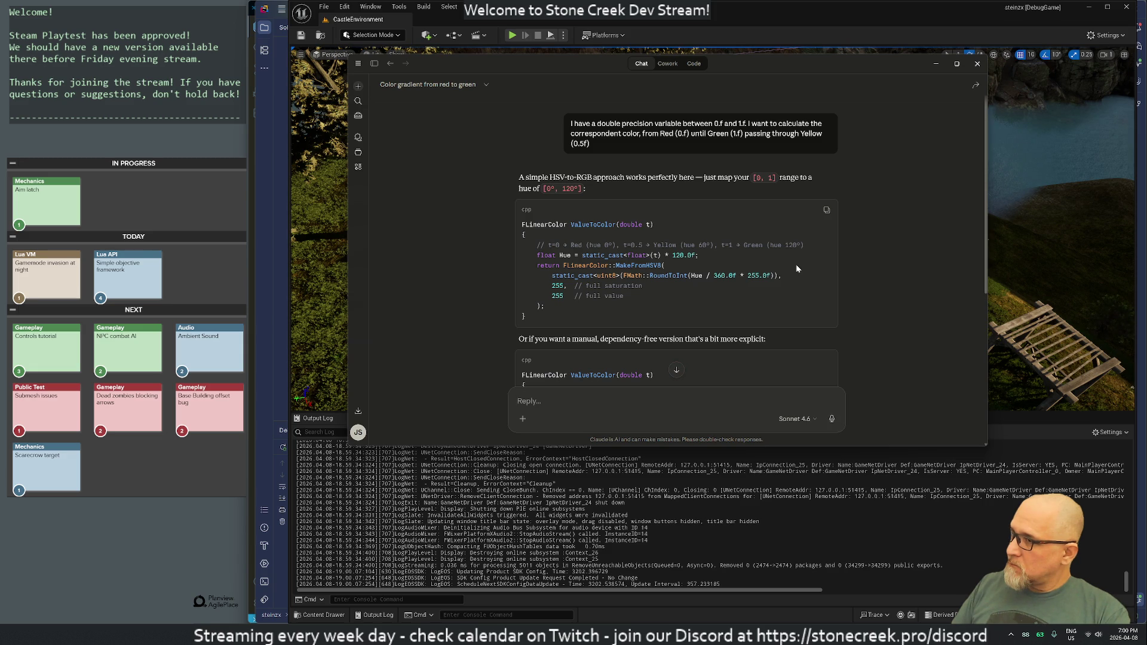
# - Read Claude's HSV ValueToColor answer, select its code block, and start a follow-up beginning 'Us'
pyautogui.scroll(-2, 795, 264)
pyautogui.scroll(-3, 883, 283)
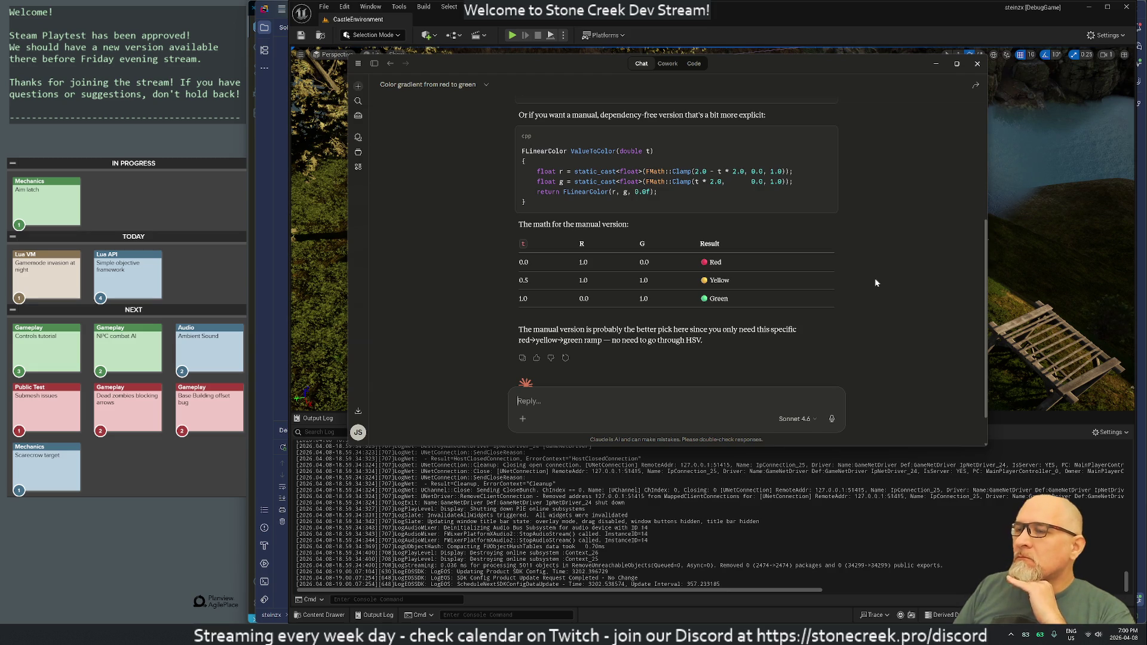
pyautogui.scroll(-1, 876, 282)
pyautogui.scroll(4, 876, 282)
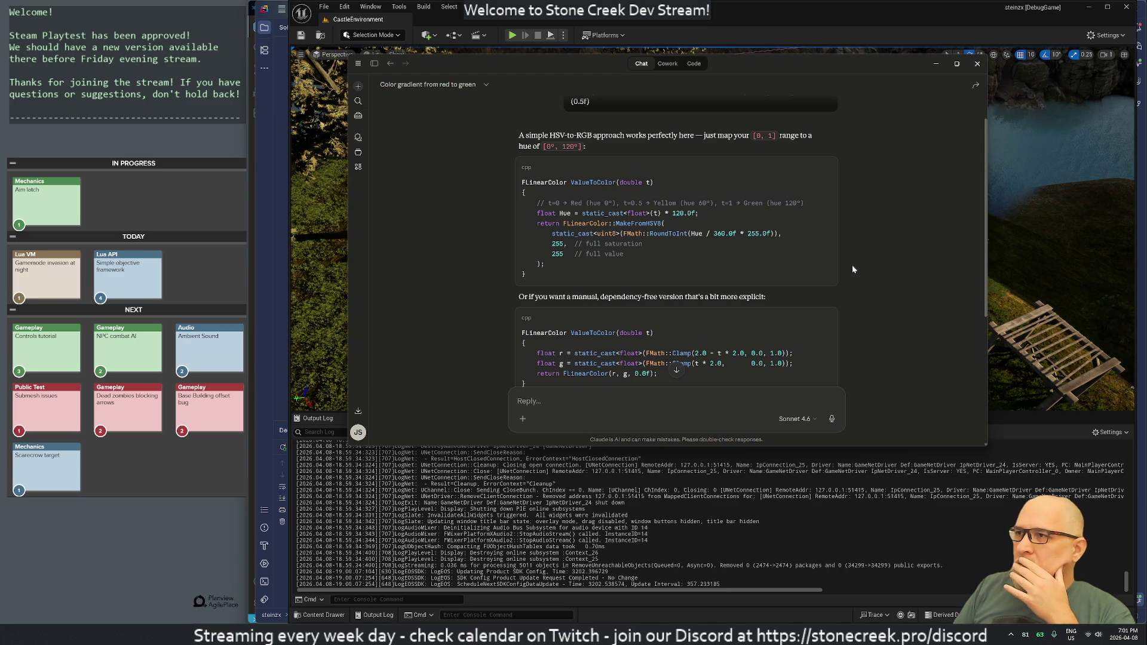
pyautogui.moveTo(528, 276); pyautogui.dragTo(522, 181)
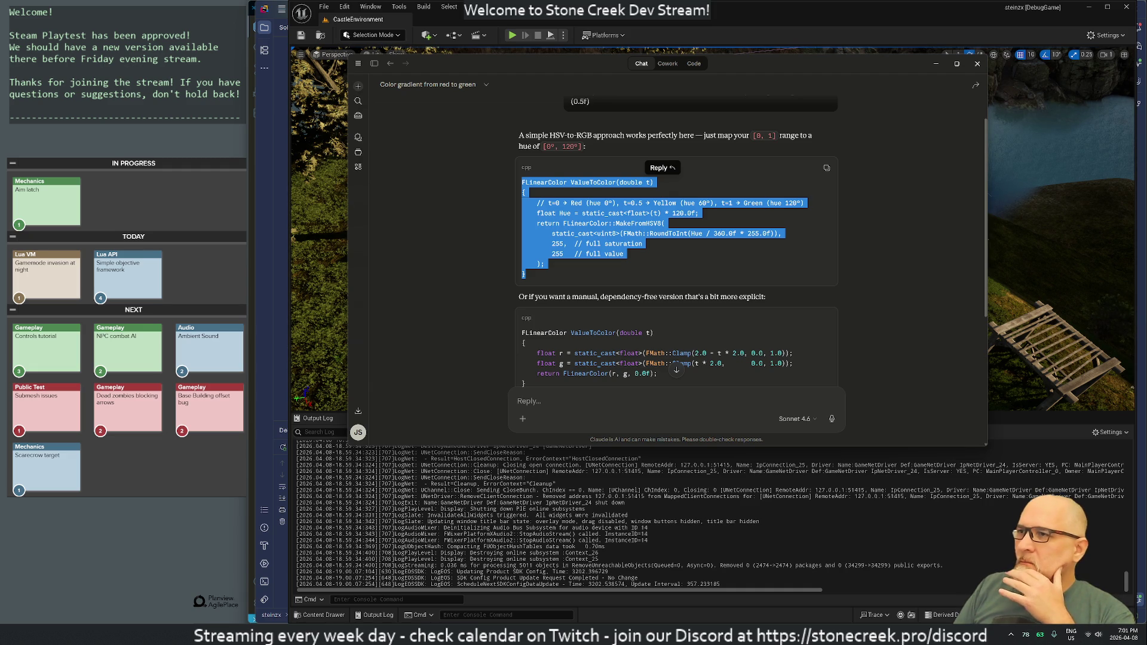
pyautogui.click(522, 181)
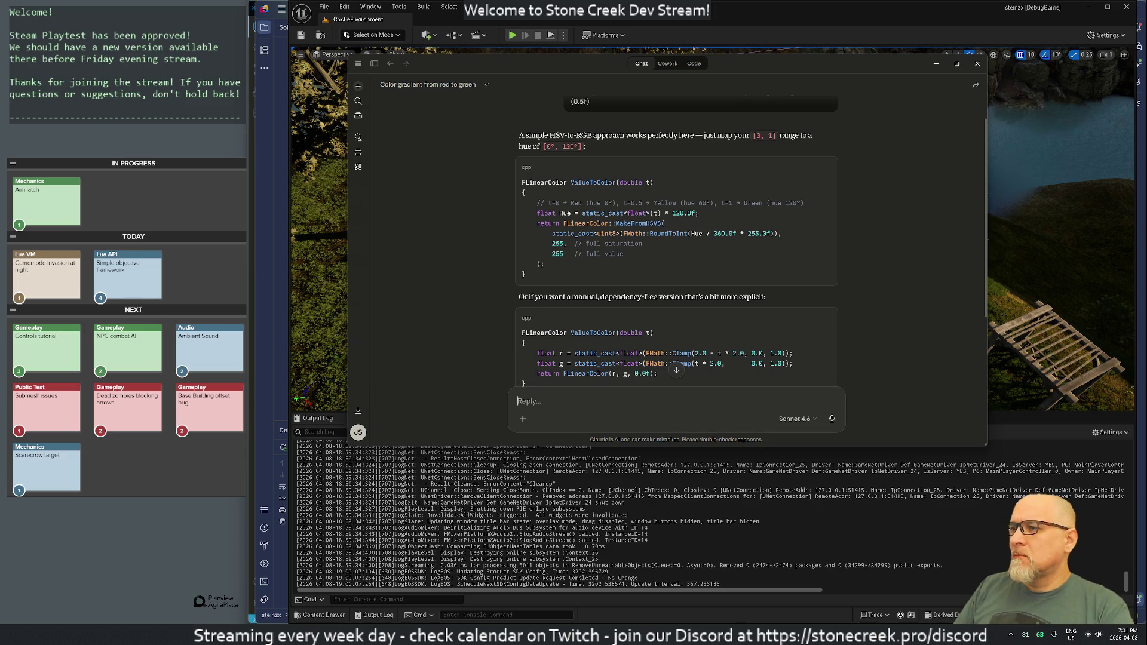
pyautogui.write('Use a FColor')
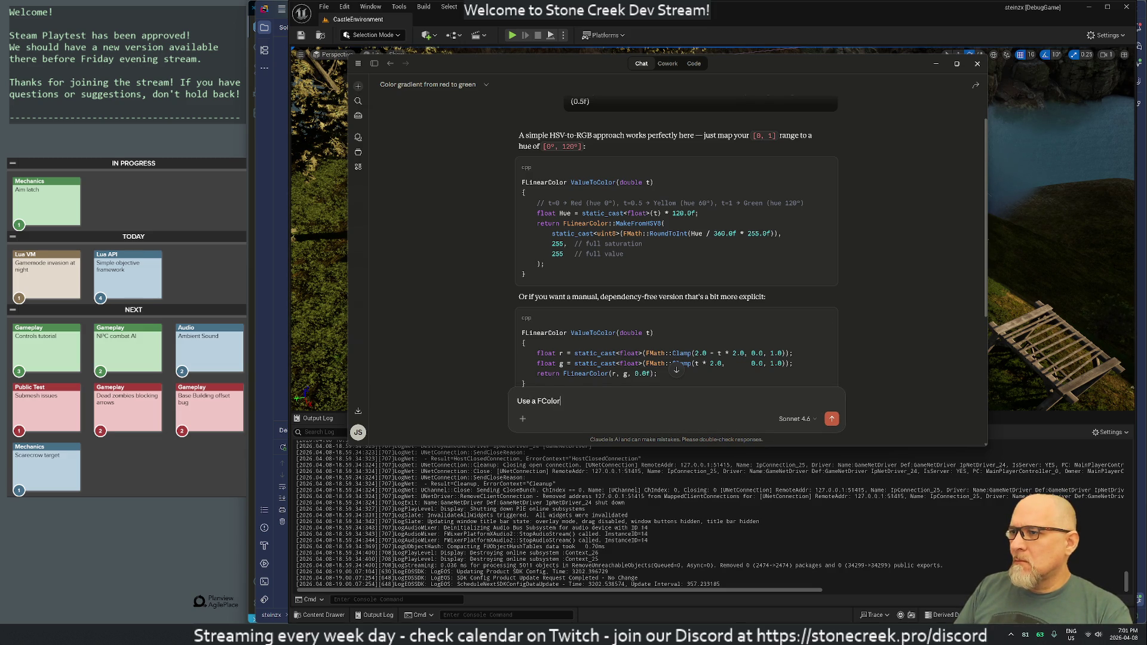
# - Send Claude the FColor follow-up, select the returned code body, and switch windows back
pyautogui.press('Return')
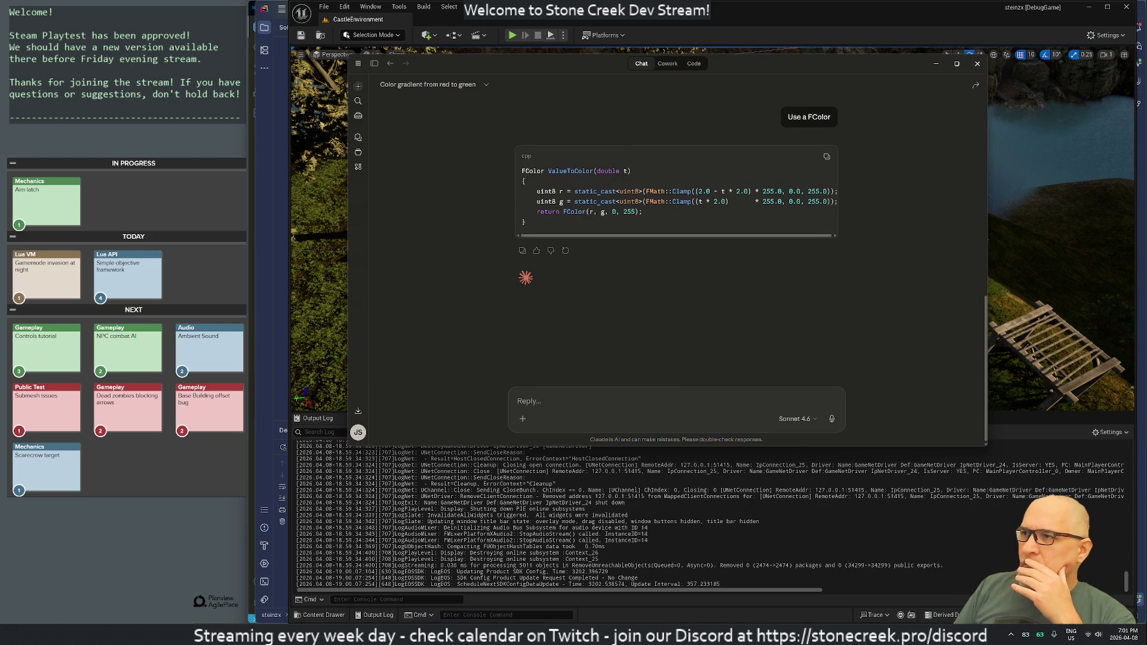
pyautogui.moveTo(655, 213)
pyautogui.mouseDown()
pyautogui.moveTo(489, 201)
pyautogui.moveTo(496, 190)
pyautogui.mouseUp()
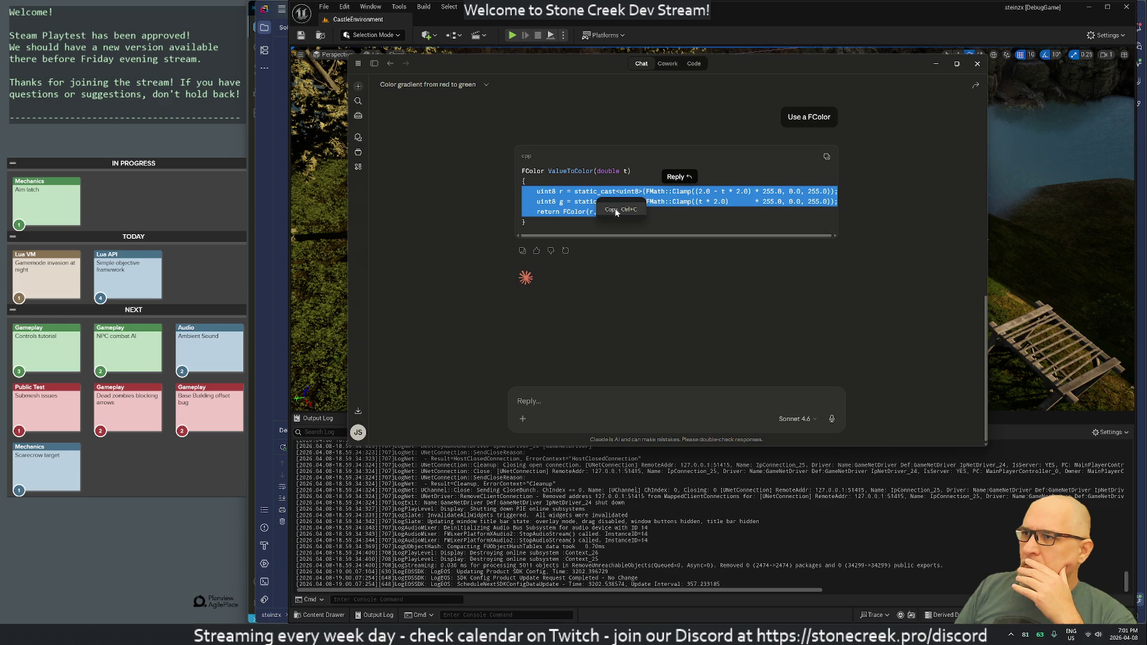
pyautogui.hotkey('alt', 'Tab')
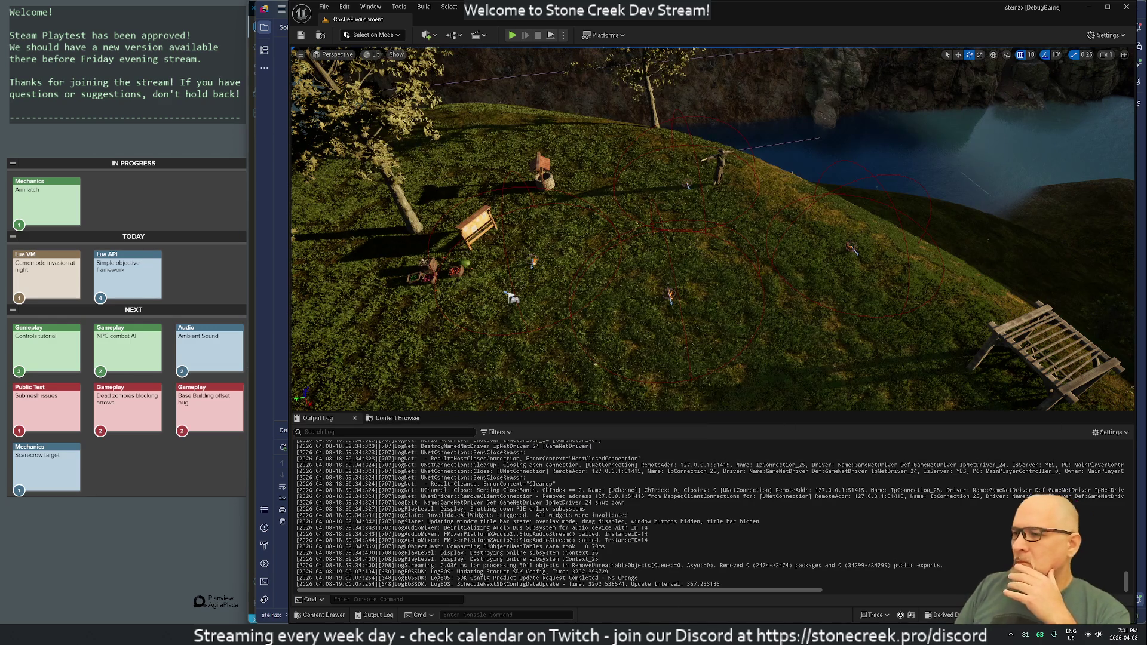
pyautogui.hotkey('alt', 'Tab')
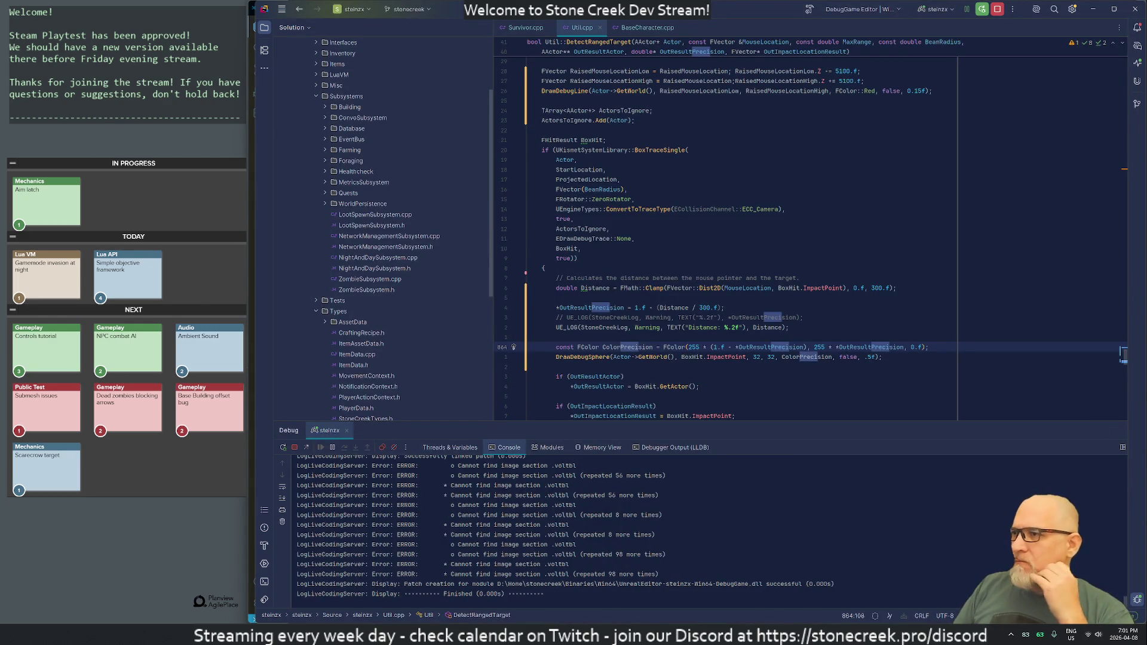
# - Accept the suggested uint8 r/g channel lines and merge the return FColor(r, g, 0, 255) into ColorPrecision
pyautogui.click(528, 337)
pyautogui.press('Tab')
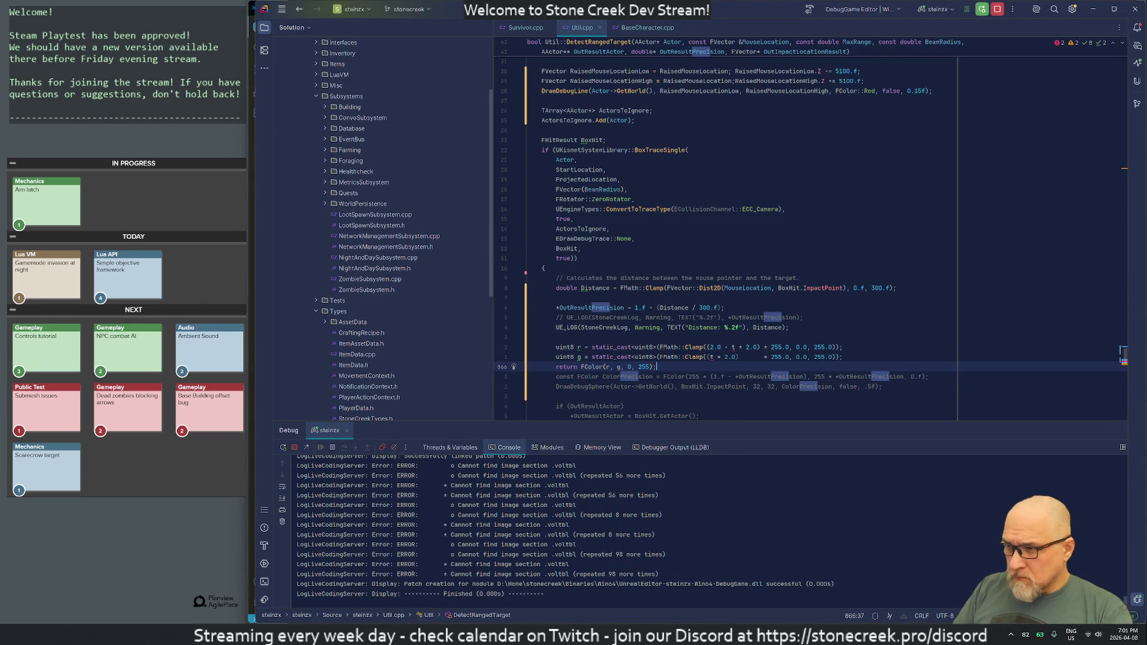
pyautogui.click(654, 376)
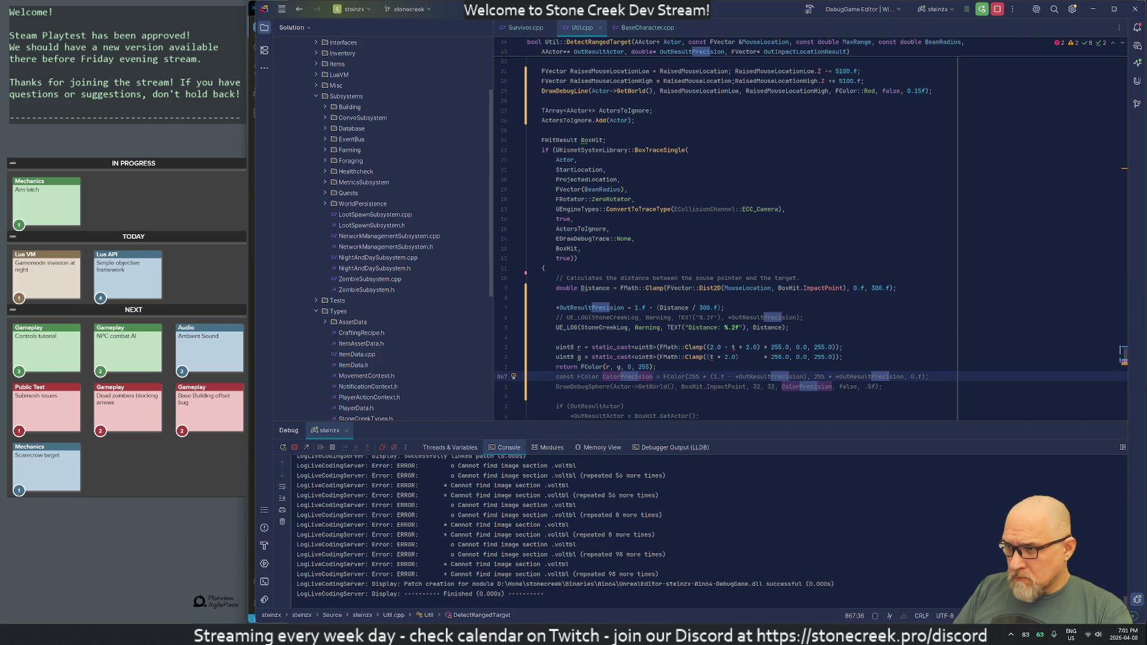
pyautogui.press('Right')
pyautogui.press('Right')
pyautogui.hotkey('shift', 'End')
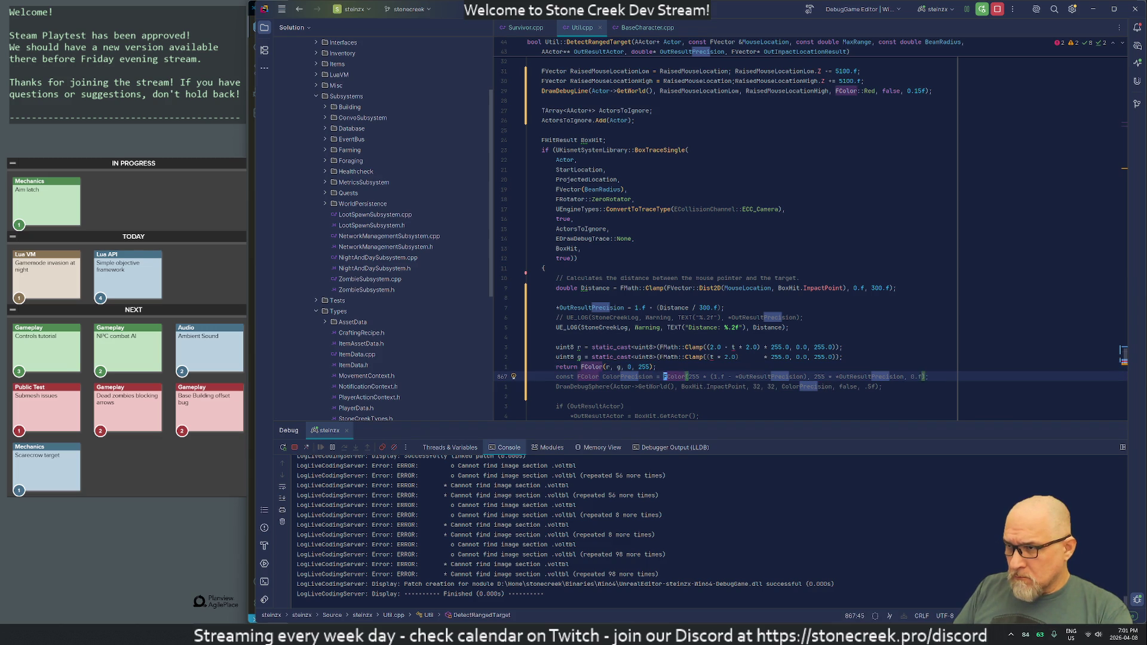
pyautogui.press('Delete')
pyautogui.hotkey('alt', 'shift', 'Up')
pyautogui.press('Delete')
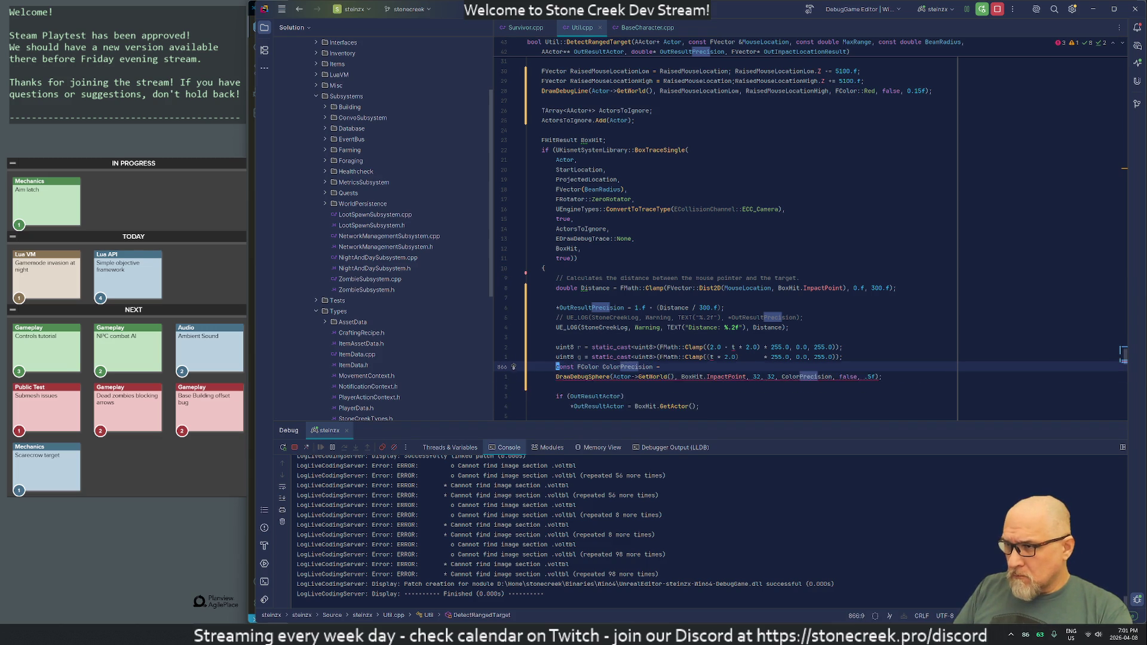
pyautogui.hotkey('ctrl', 'Delete')
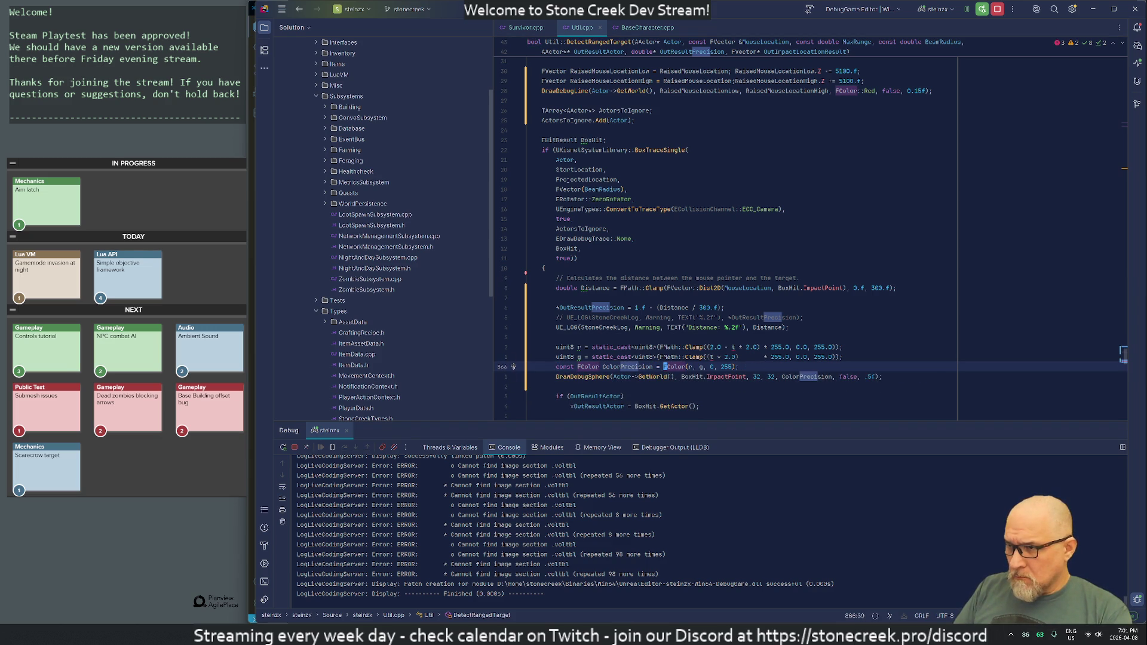
pyautogui.press('Down')
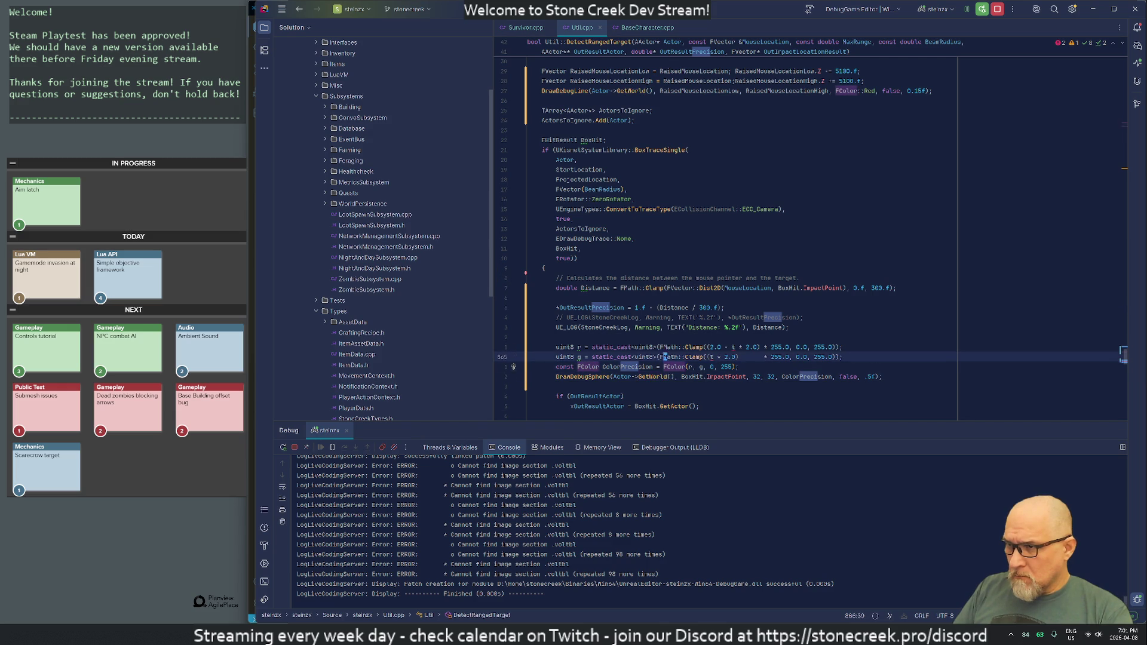
# - Replace t with Precision in the red and green channel calculations
pyautogui.click(671, 346)
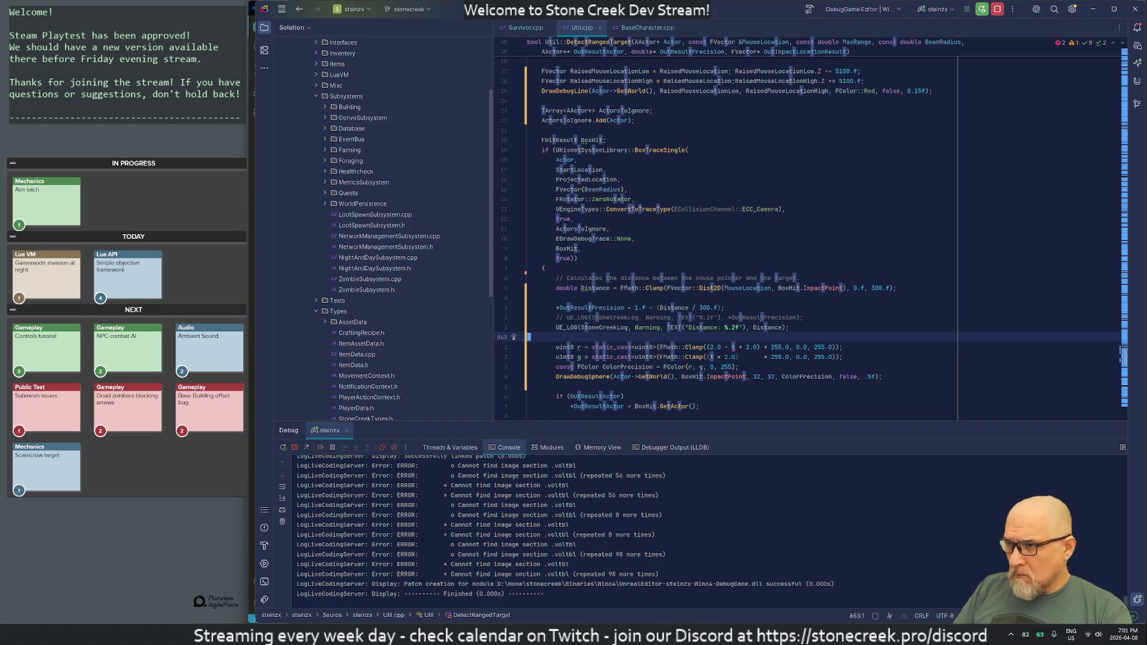
pyautogui.press('Right')
pyautogui.press('Right')
pyautogui.press('Right')
pyautogui.press('Right')
pyautogui.press('Right')
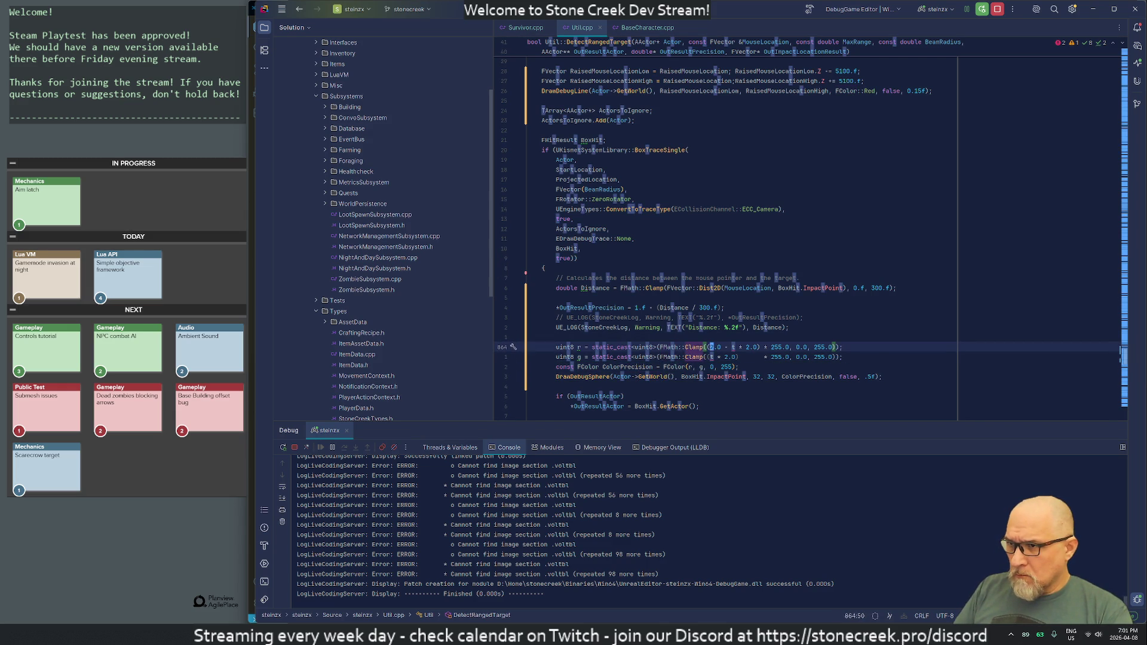
pyautogui.write('/sdfjds')
pyautogui.press('Escape')
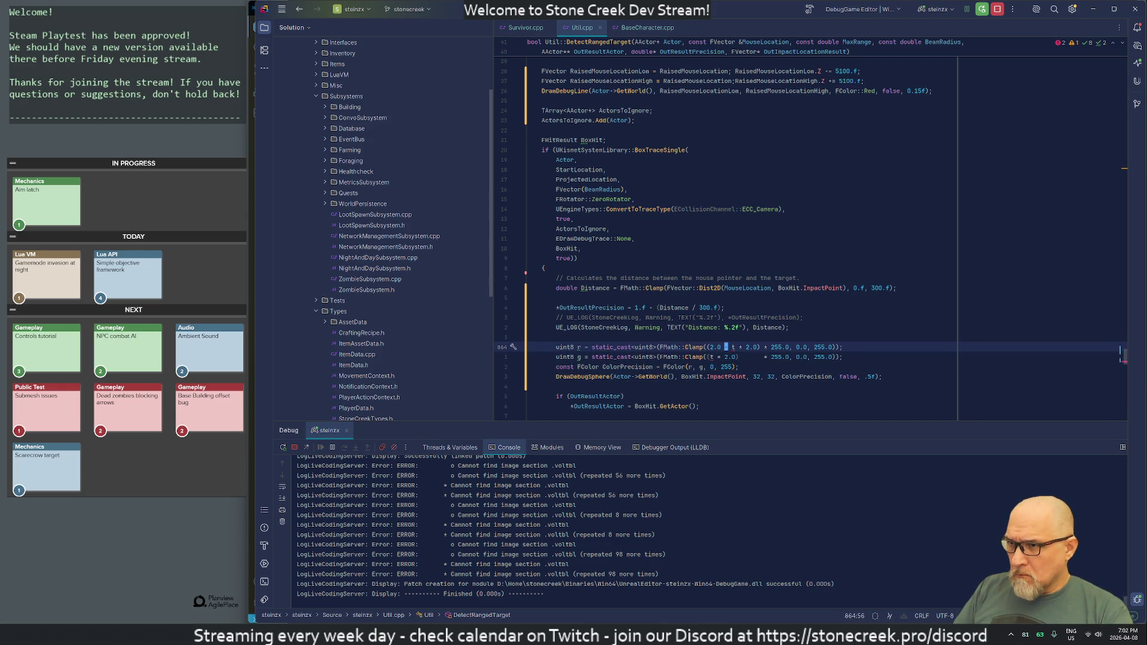
pyautogui.write('sPrecision')
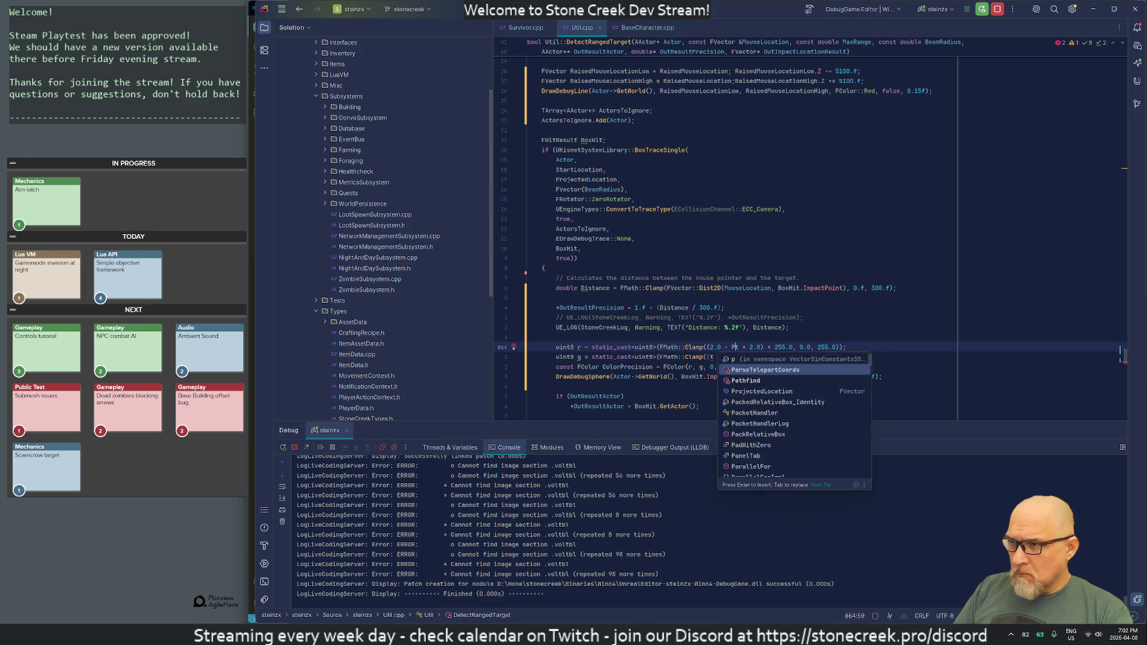
pyautogui.press('Escape')
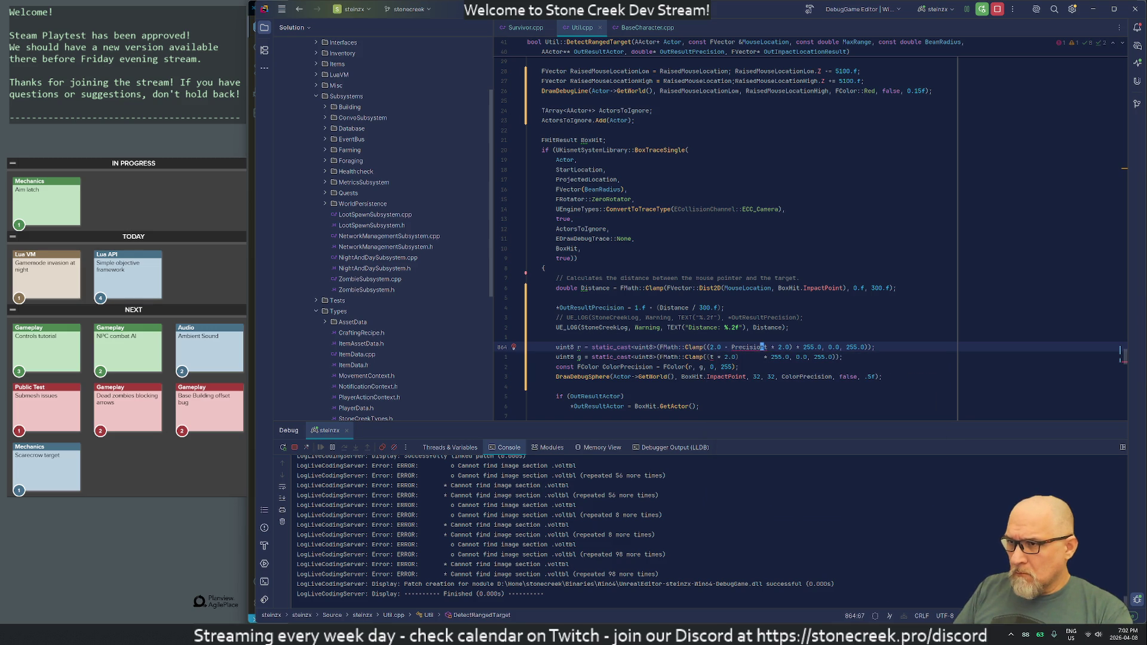
pyautogui.press('j')
pyautogui.press('b')
pyautogui.press('b')
pyautogui.write('x')
pyautogui.write('Precisounn')
pyautogui.press('BackSpace')
pyautogui.press('BackSpace')
pyautogui.press('BackSpace')
pyautogui.write('n')
# - Start a new 'double Precision' declaration on the line above the channels
pyautogui.press('Escape')
pyautogui.press('k')
pyautogui.press('k')
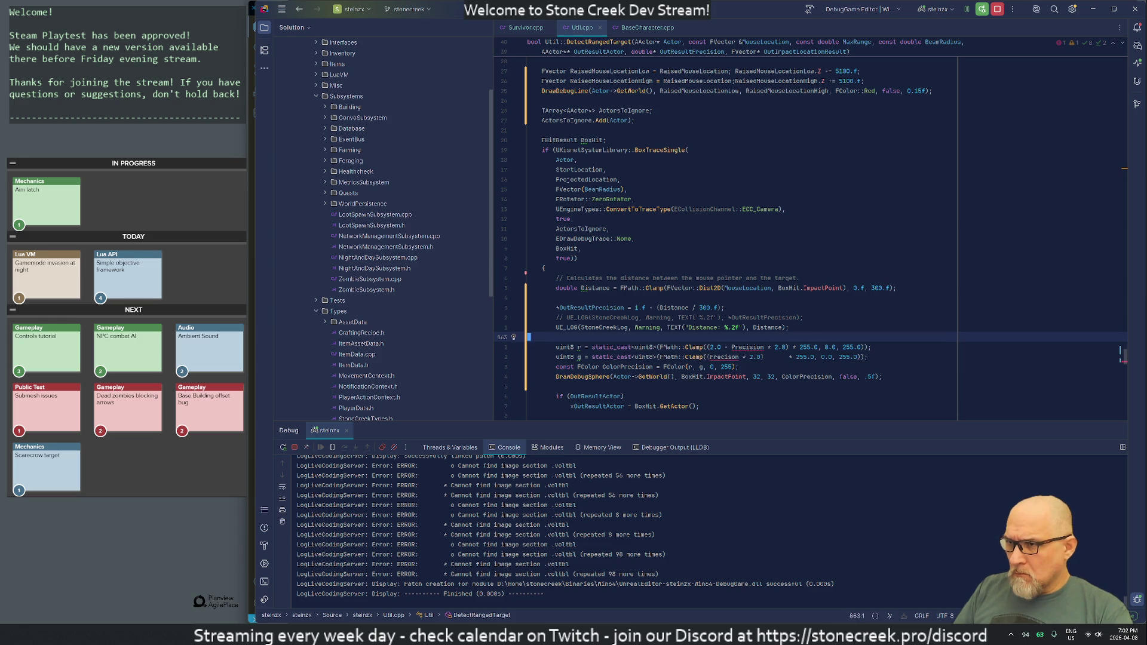
pyautogui.write('odouble Pre')
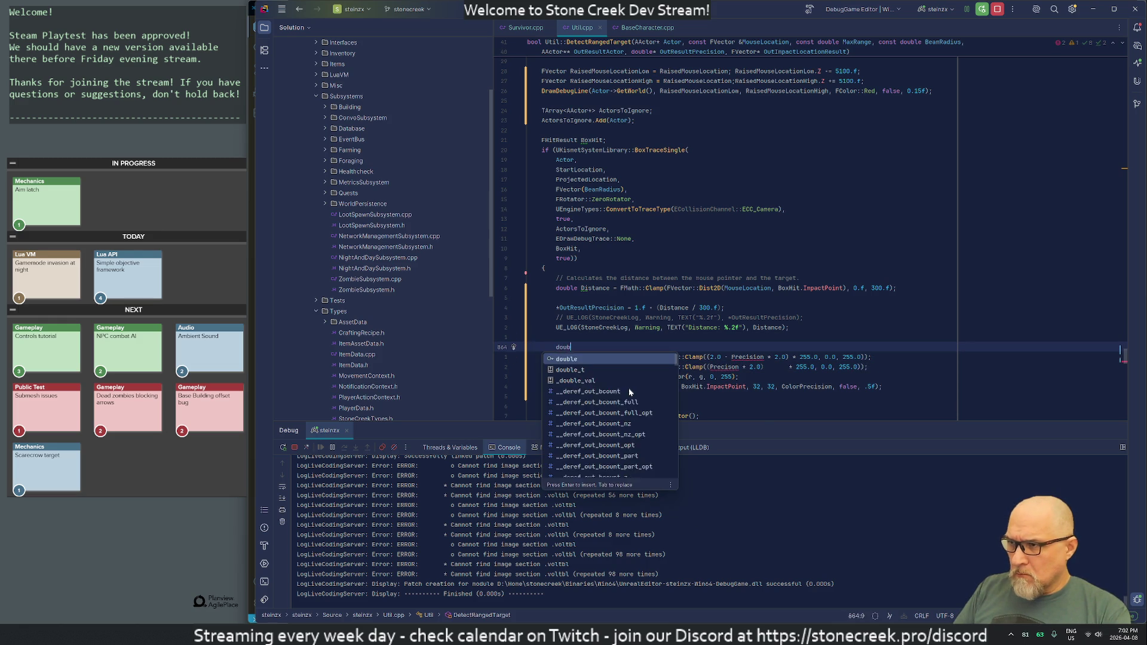
pyautogui.write('cisiont')
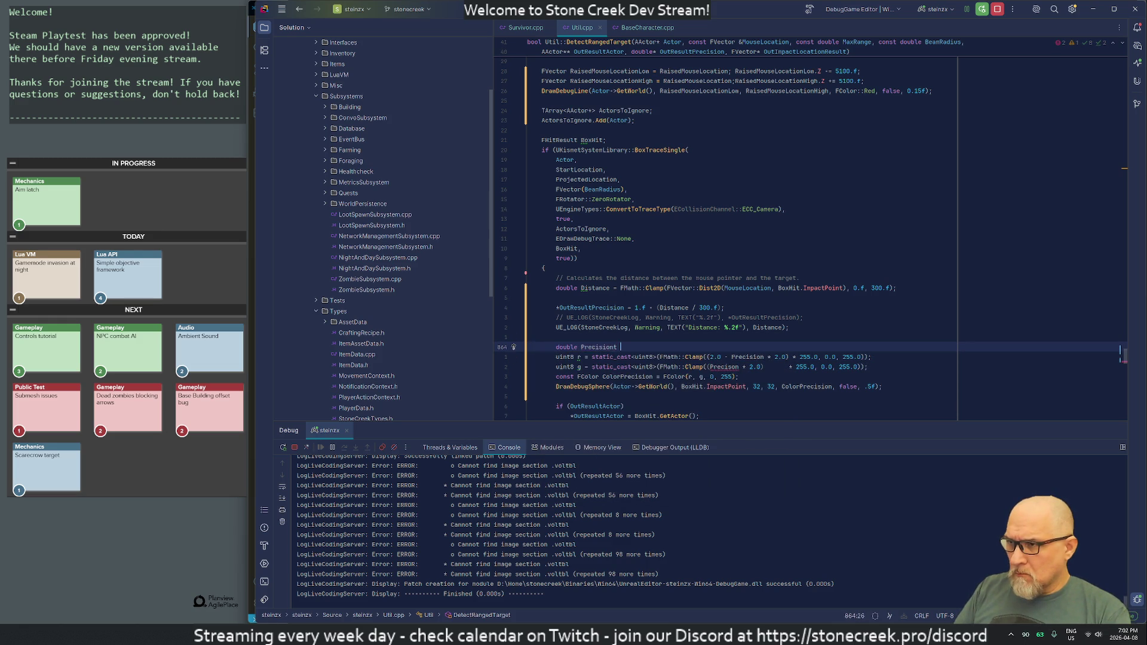
# - Complete the declaration as Precision = *OutResultPrecision;
pyautogui.press('BackSpace')
pyautogui.press('BackSpace')
pyautogui.write('= *')
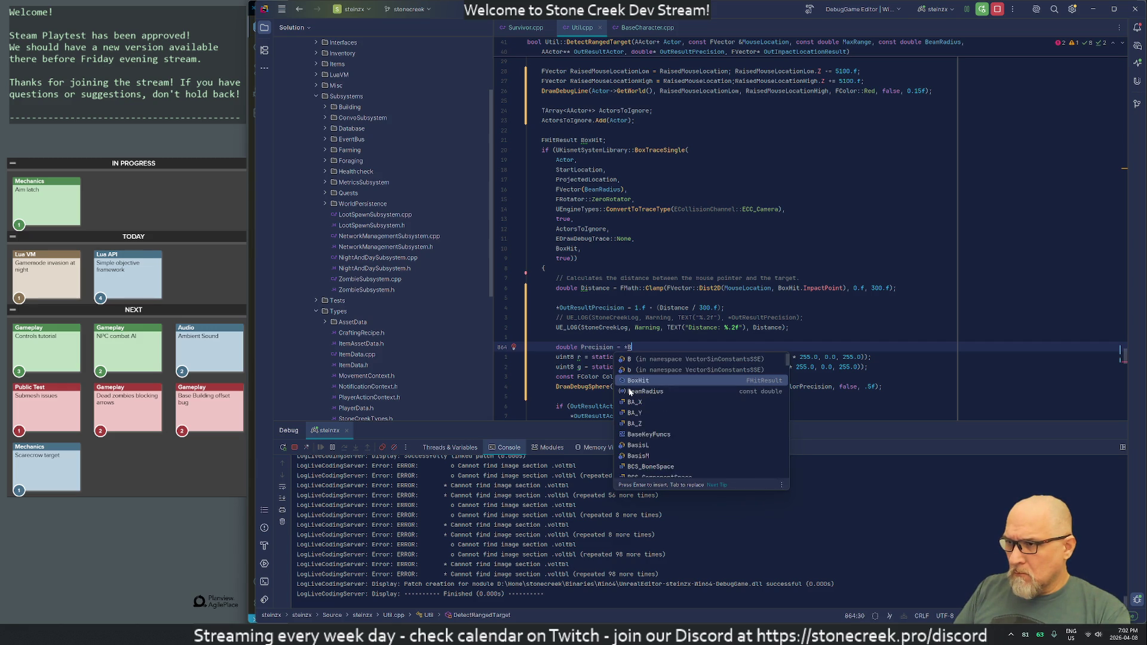
pyautogui.scroll(-3, 740, 239)
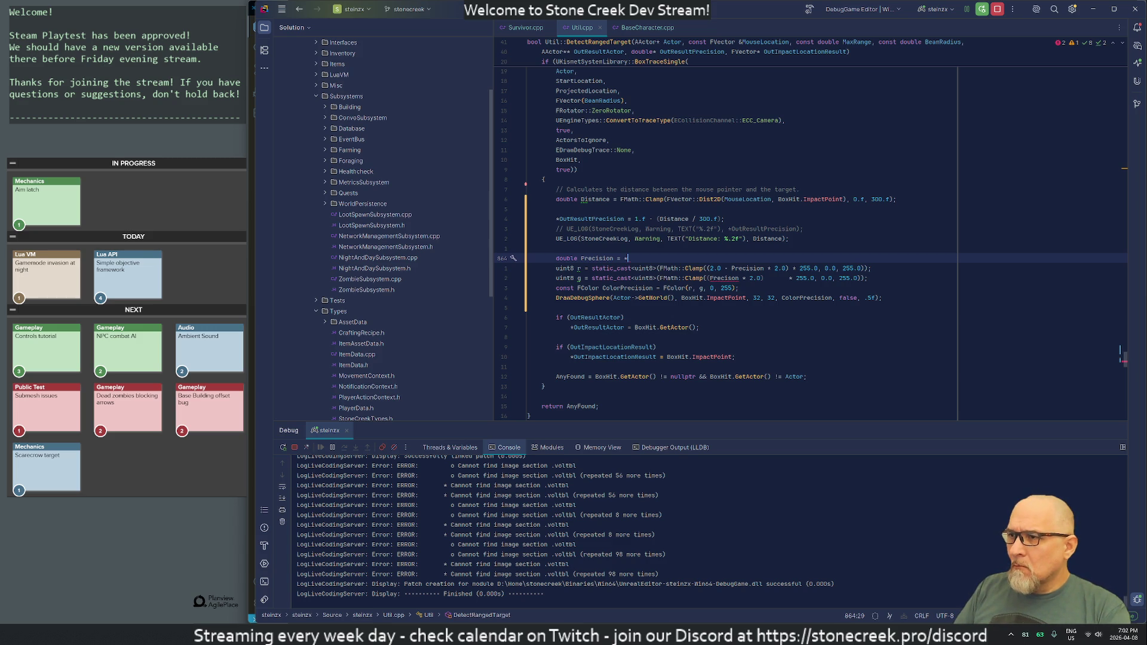
pyautogui.write('OutRes')
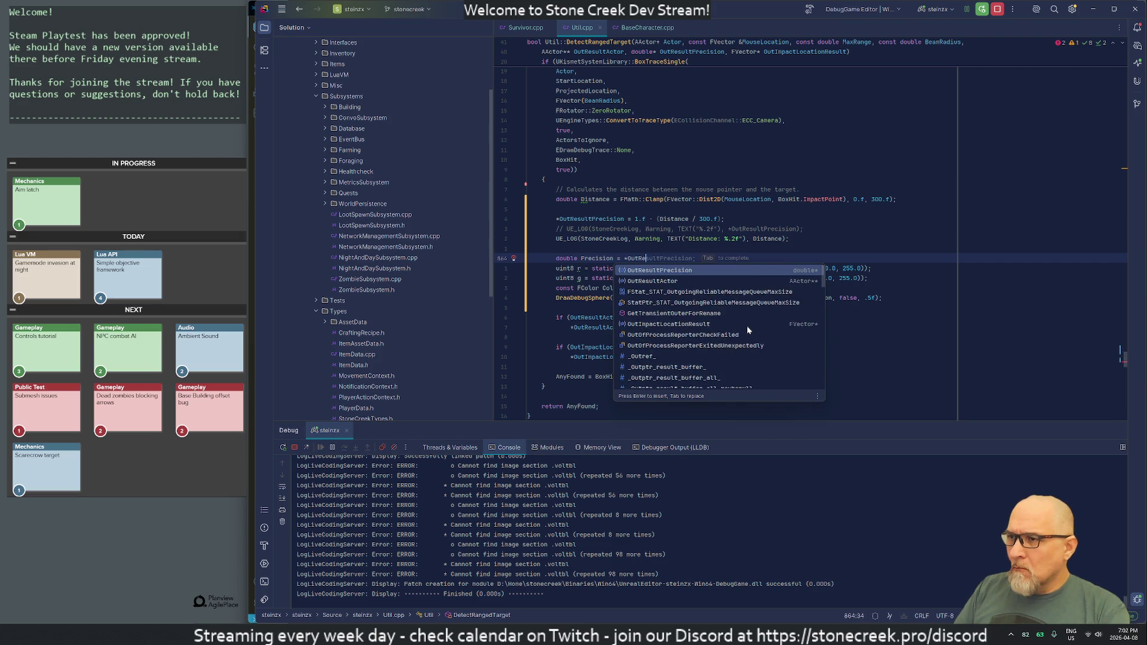
pyautogui.press('Return')
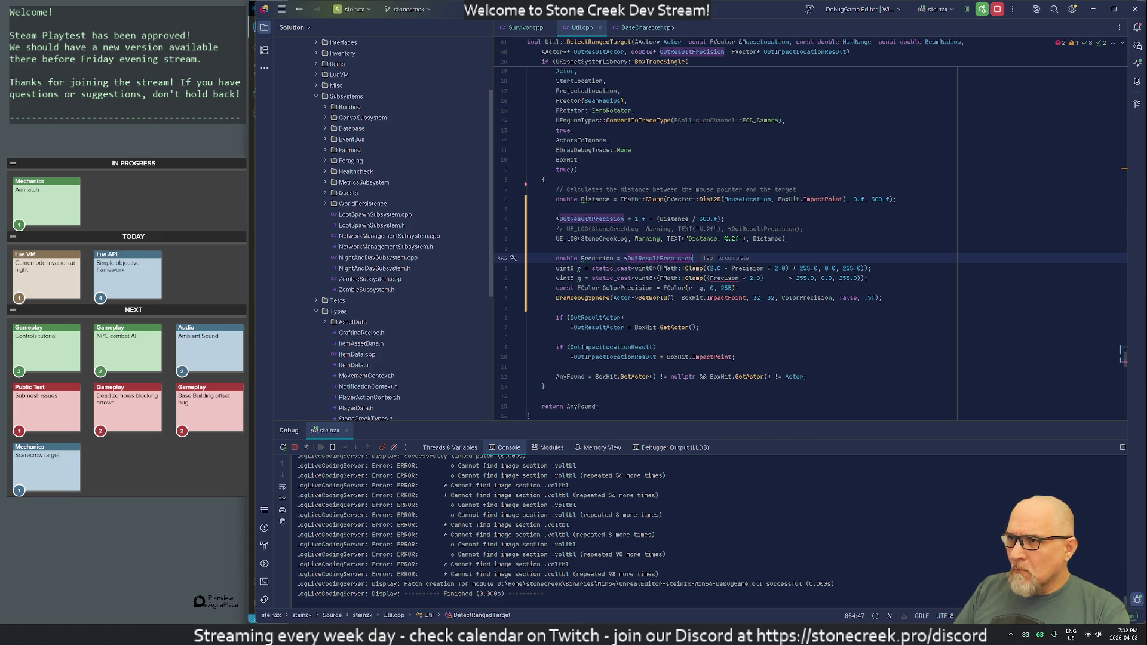
pyautogui.write(';')
# - Make the Precision, red channel and green channel variables const
pyautogui.press('Home')
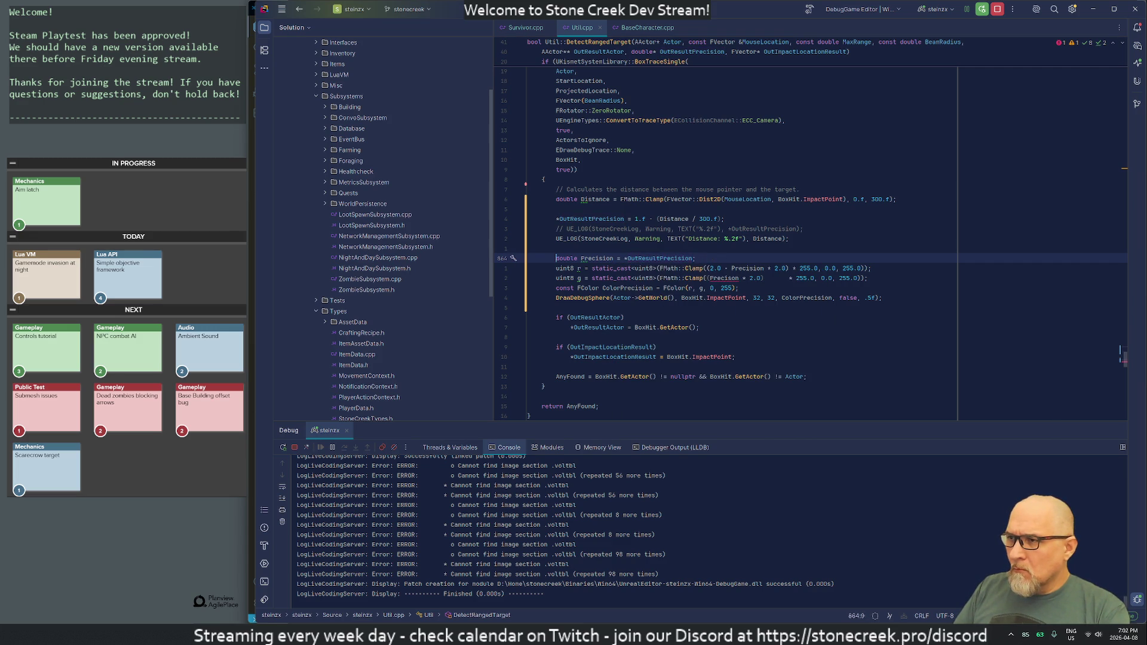
pyautogui.write('const')
pyautogui.press('Down')
pyautogui.press('Home')
pyautogui.write('const')
pyautogui.press('Down')
pyautogui.press('Home')
pyautogui.write('const')
pyautogui.press('Up')
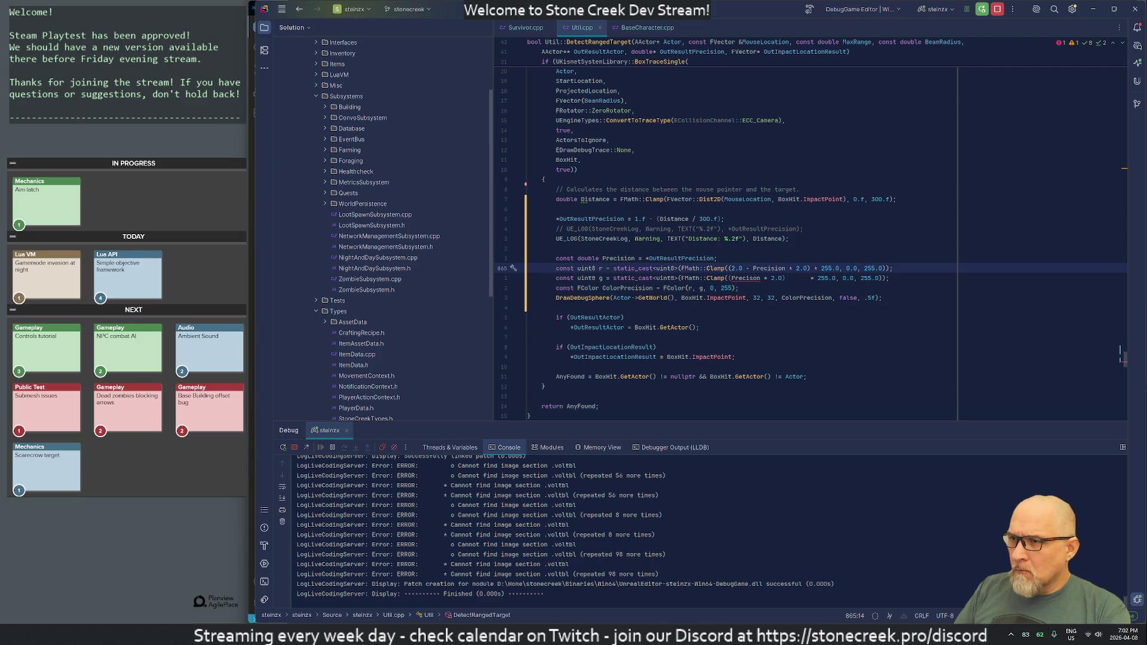
pyautogui.press('Up')
pyautogui.hotkey('ctrl', 'Right')
pyautogui.hotkey('ctrl', 'Right')
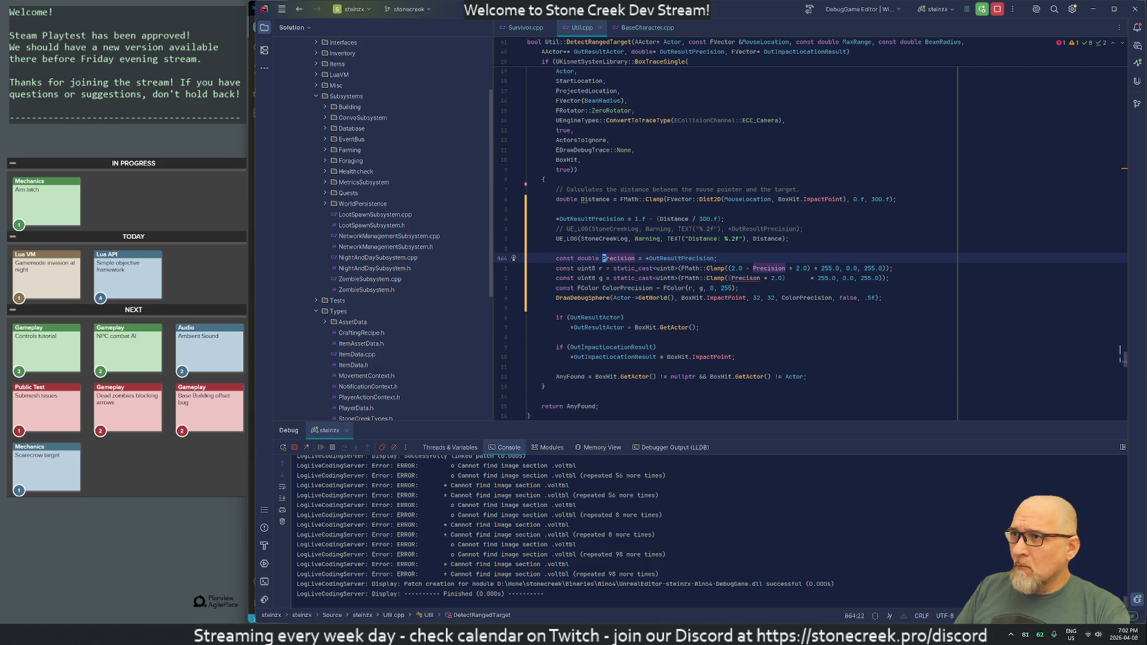
# - Check Precision's uses and correct the misspelled 'Precison' on the green channel line
pyautogui.scroll(4, 747, 239)
pyautogui.scroll(5, 747, 239)
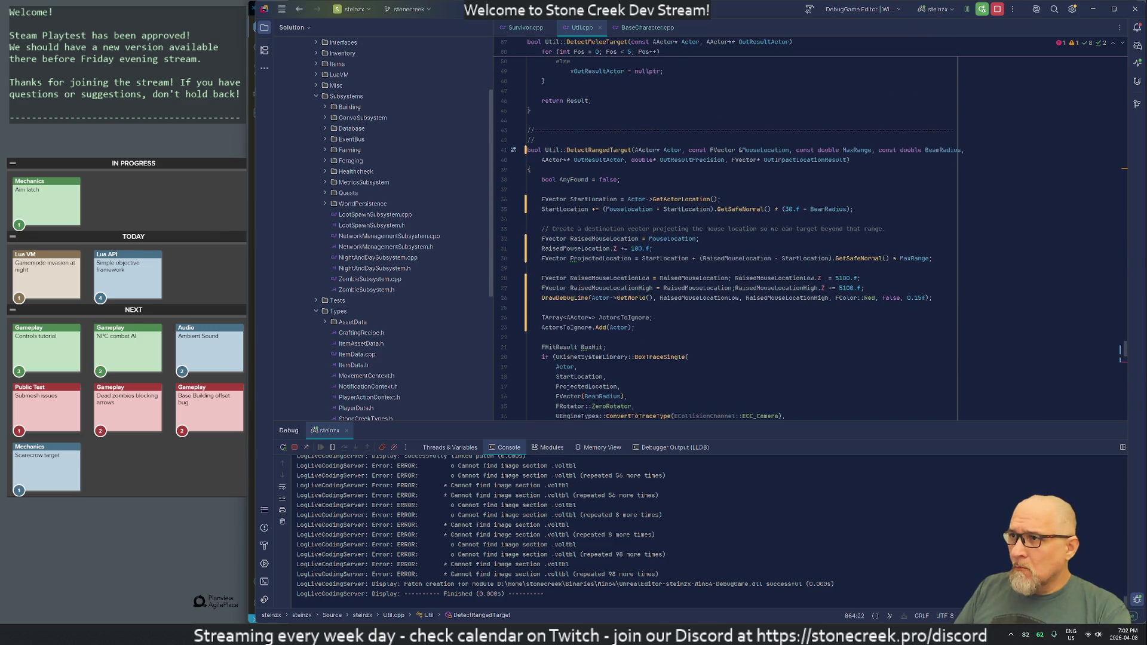
pyautogui.scroll(-10, 747, 238)
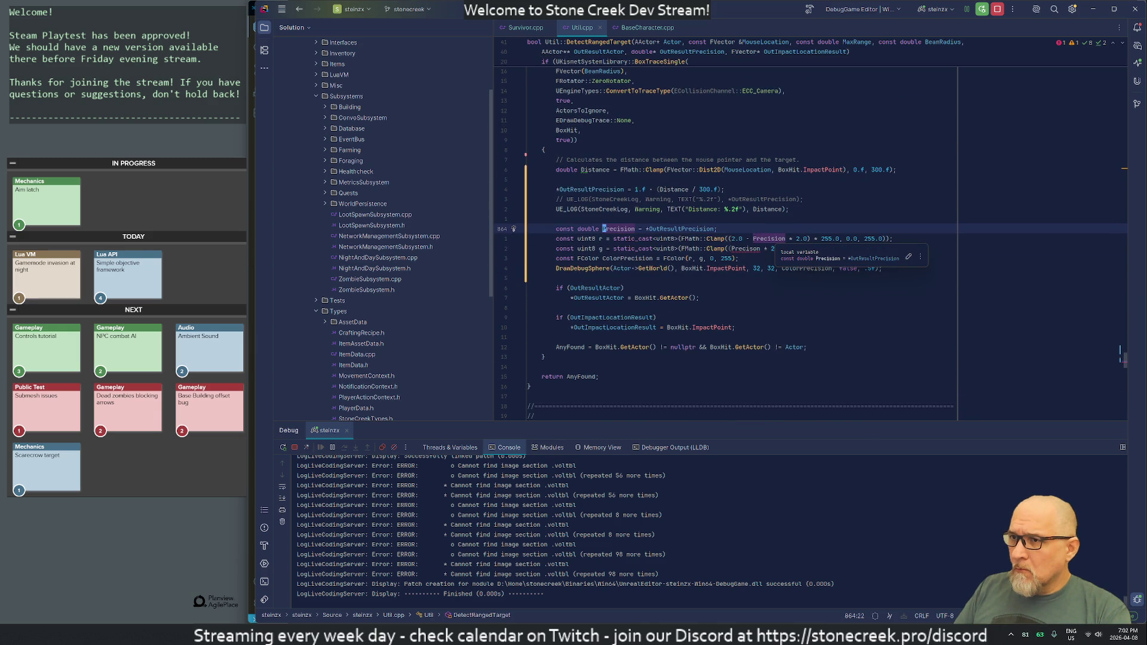
pyautogui.click(771, 238)
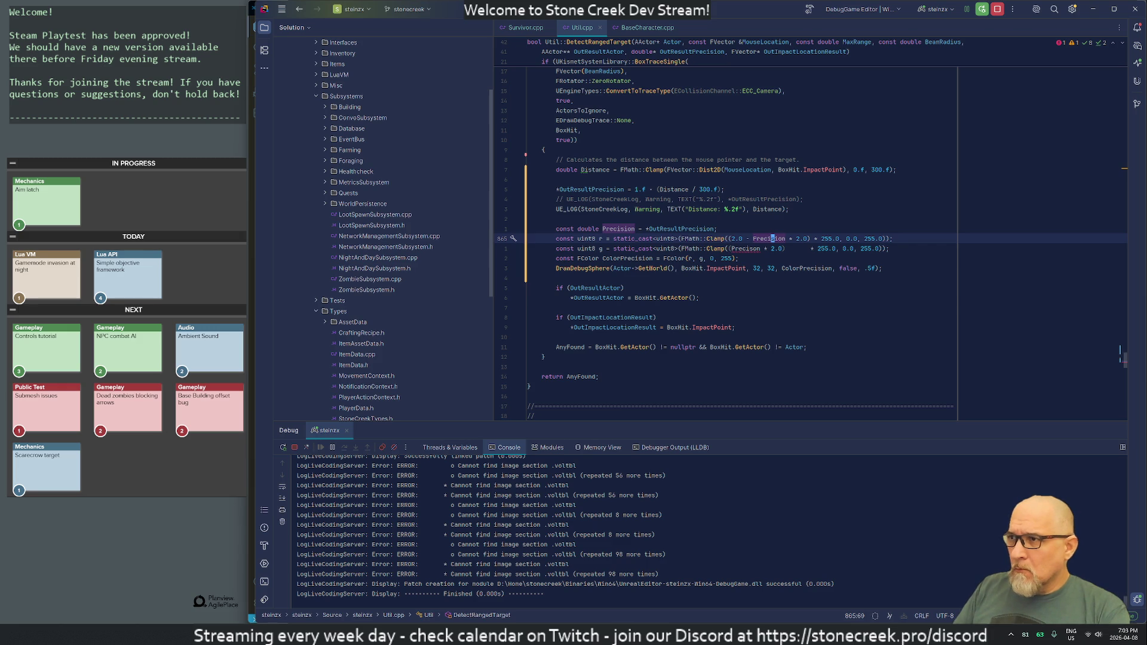
pyautogui.click(602, 229)
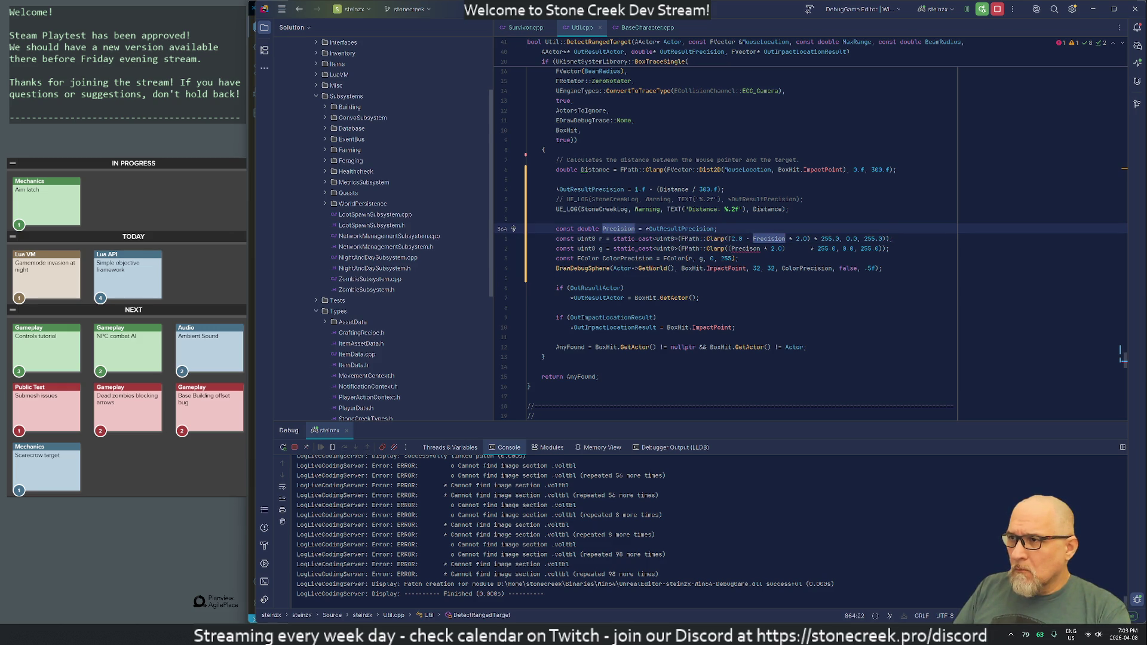
pyautogui.click(753, 238)
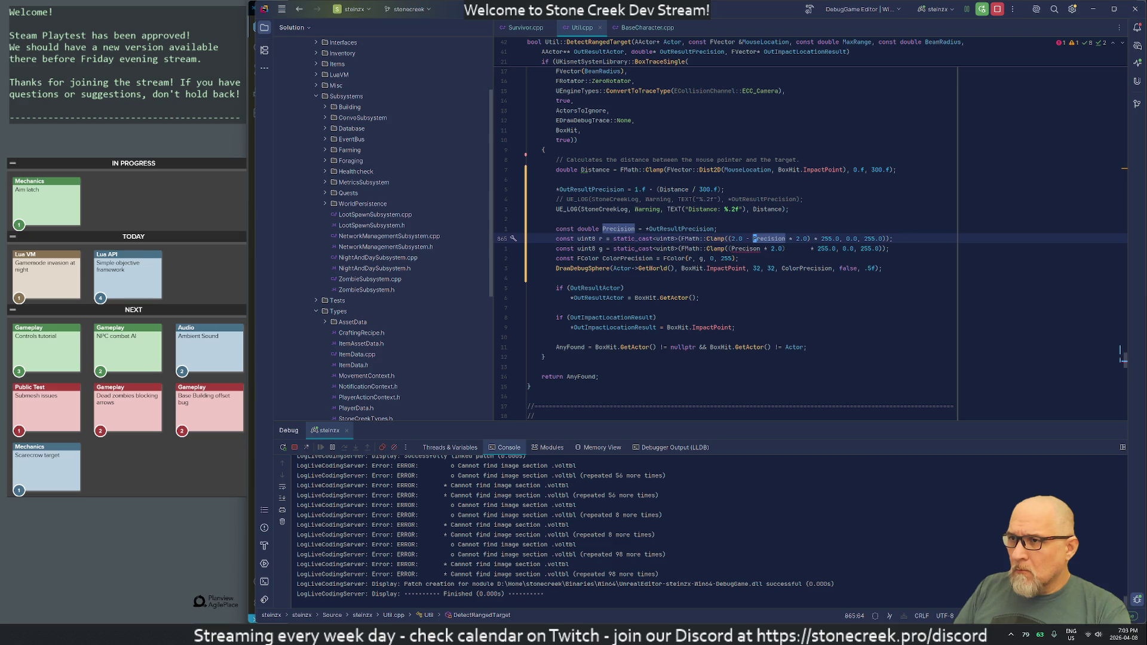
pyautogui.click(754, 249)
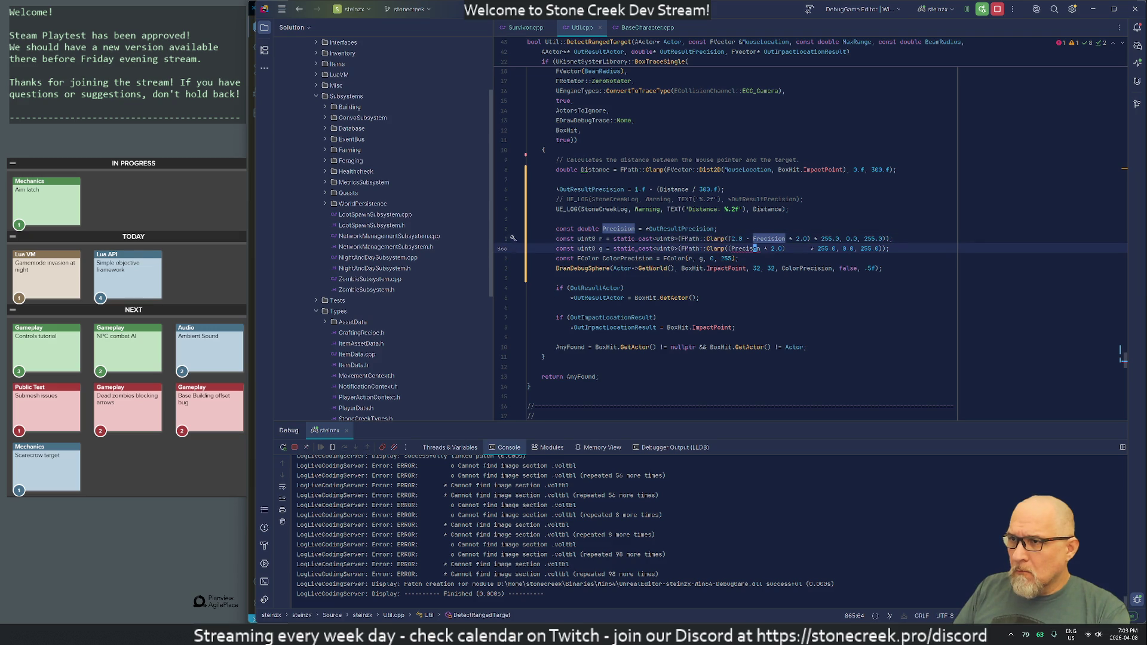
pyautogui.write('i')
pyautogui.press('Escape')
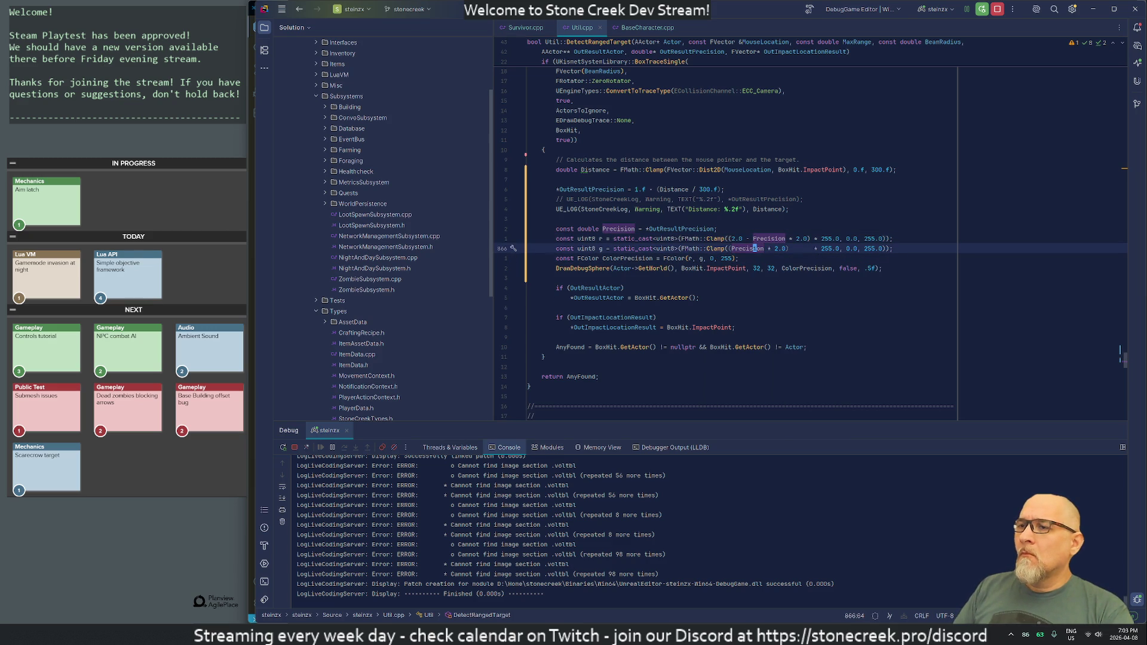
pyautogui.click(738, 258)
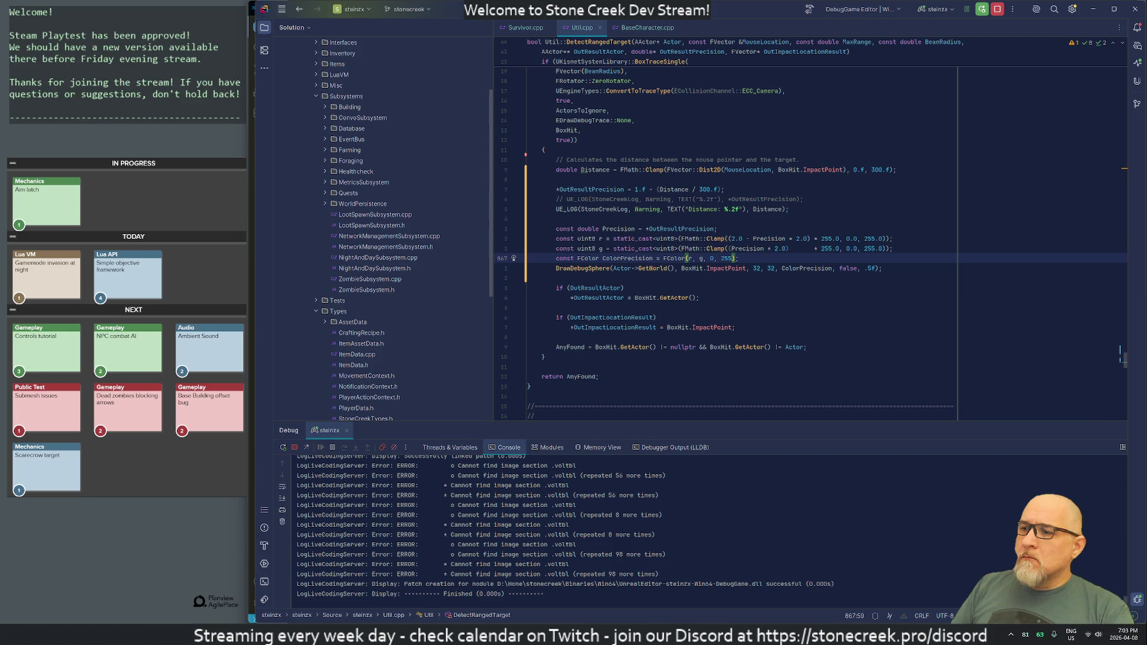
pyautogui.hotkey('alt', 'Tab')
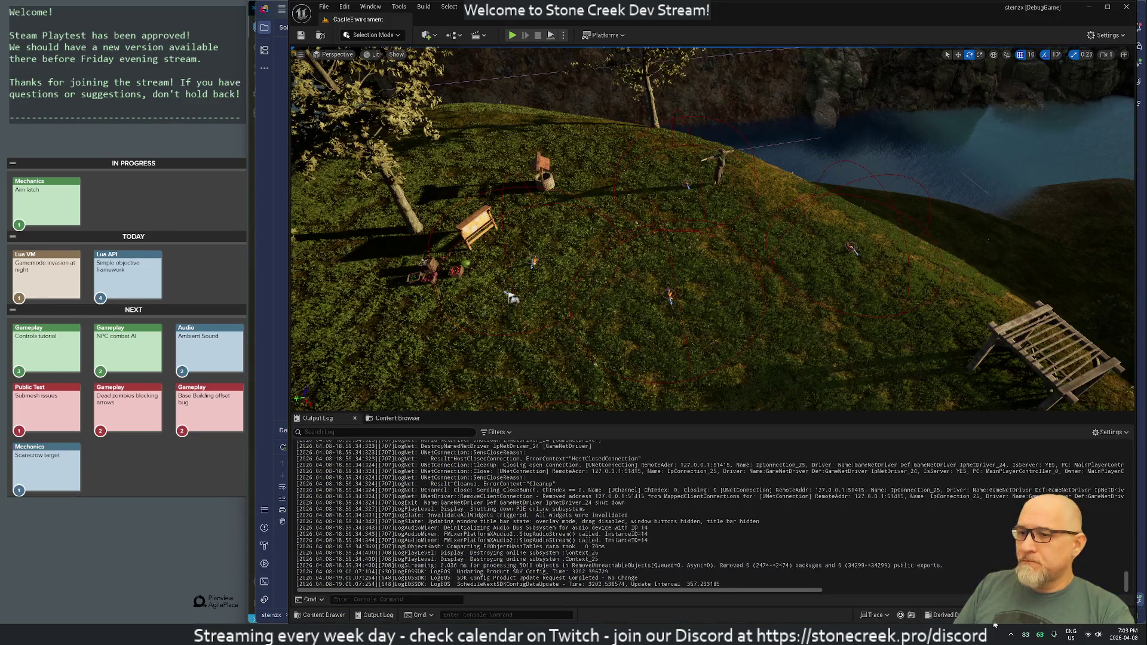
# - Live-recompile with Ctrl+Alt+F11, close the build log, and start a play-in-editor session
pyautogui.hotkey('ctrl', 'alt', 'F11')
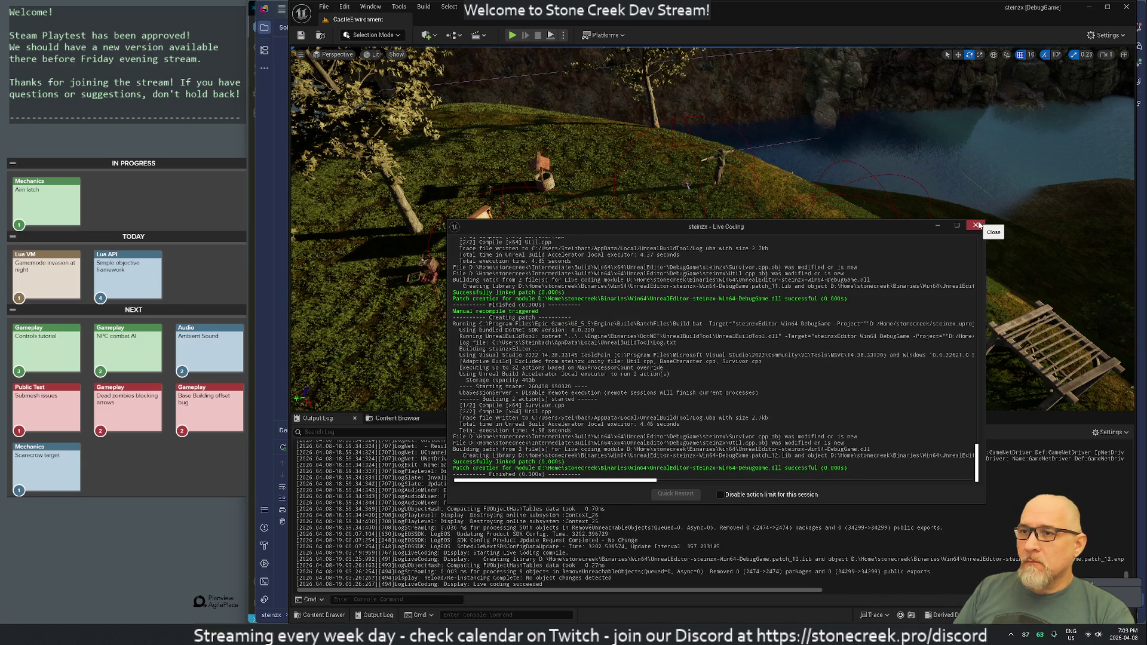
pyautogui.click(977, 225)
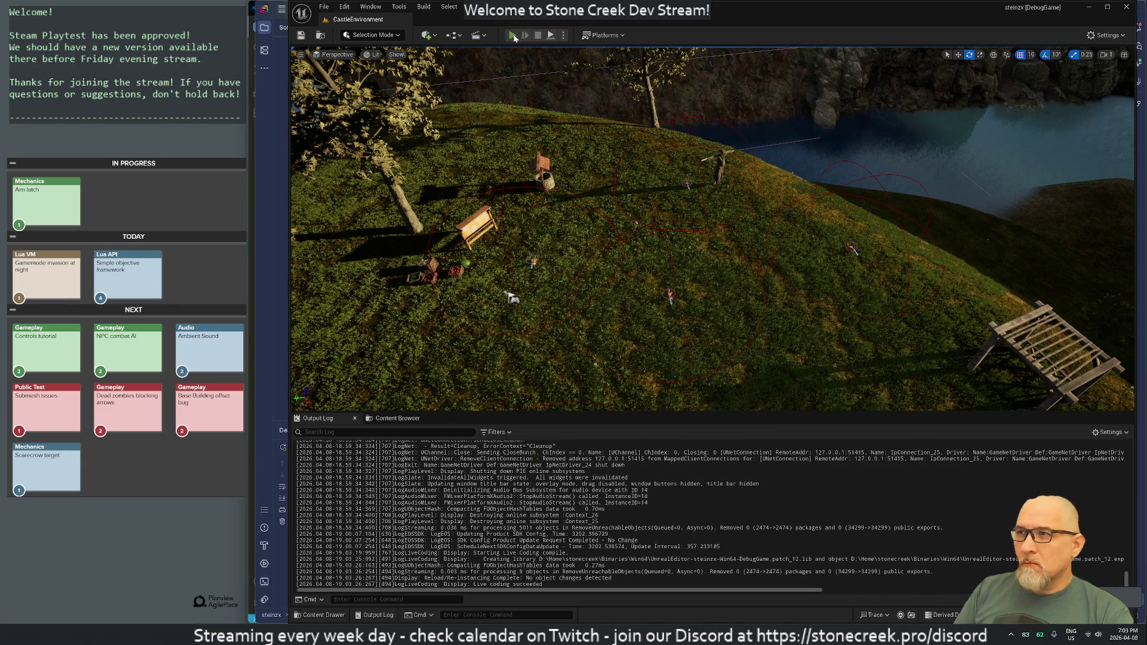
pyautogui.click(512, 36)
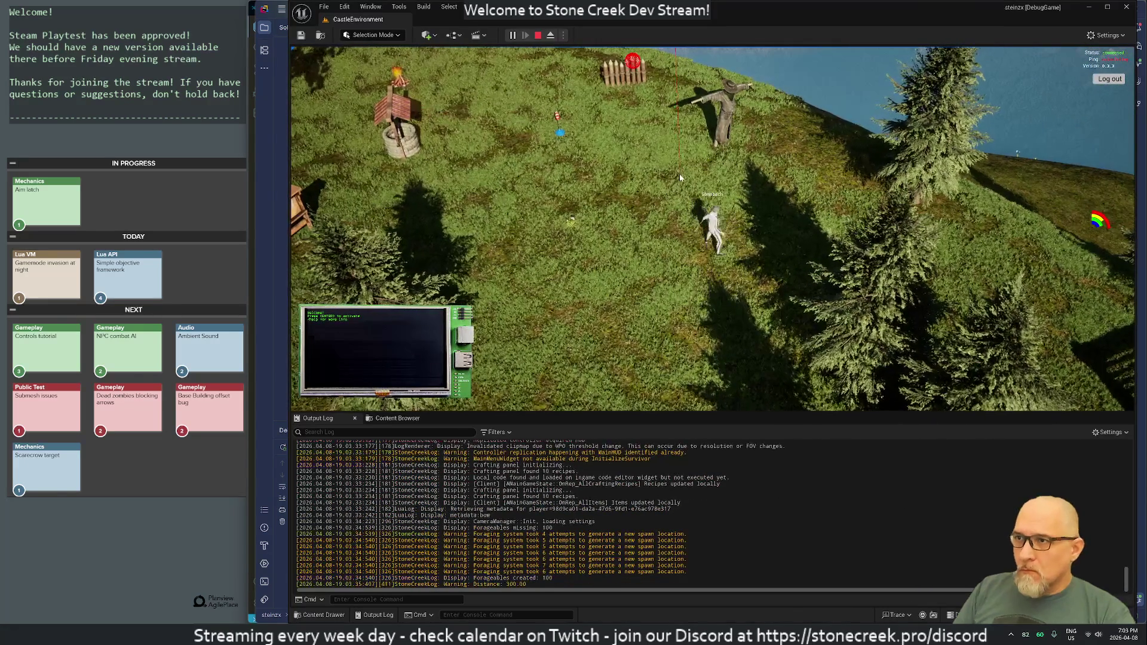
# - Aim at the scarecrow three times to see the sphere colour, then stop playing
pyautogui.click(708, 160)
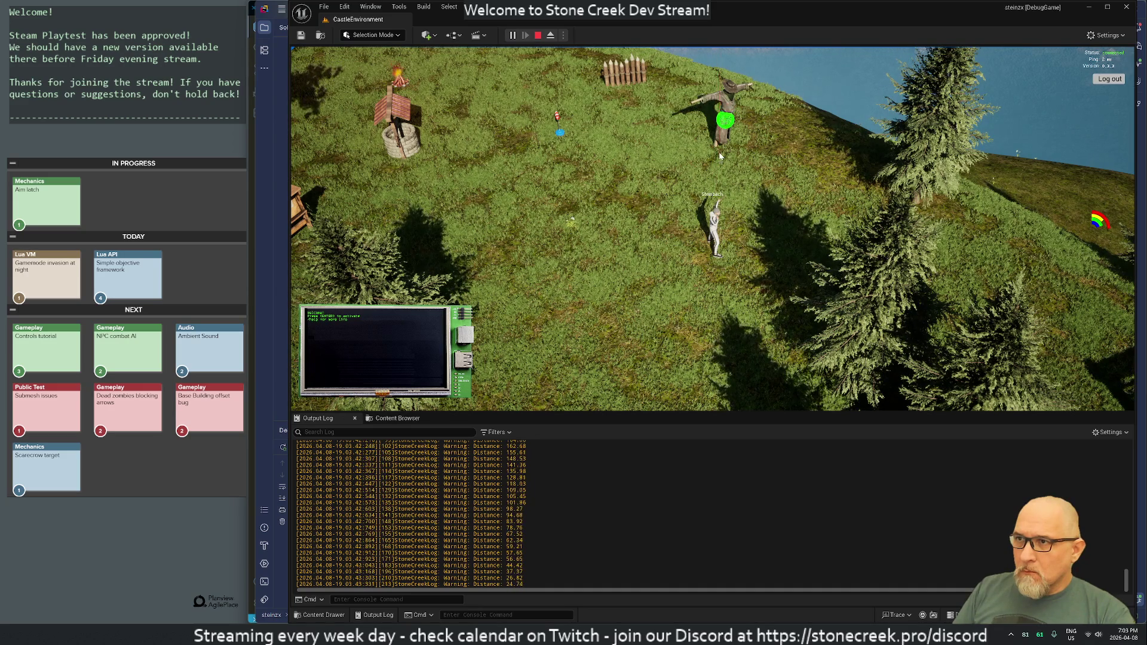
pyautogui.click(719, 183)
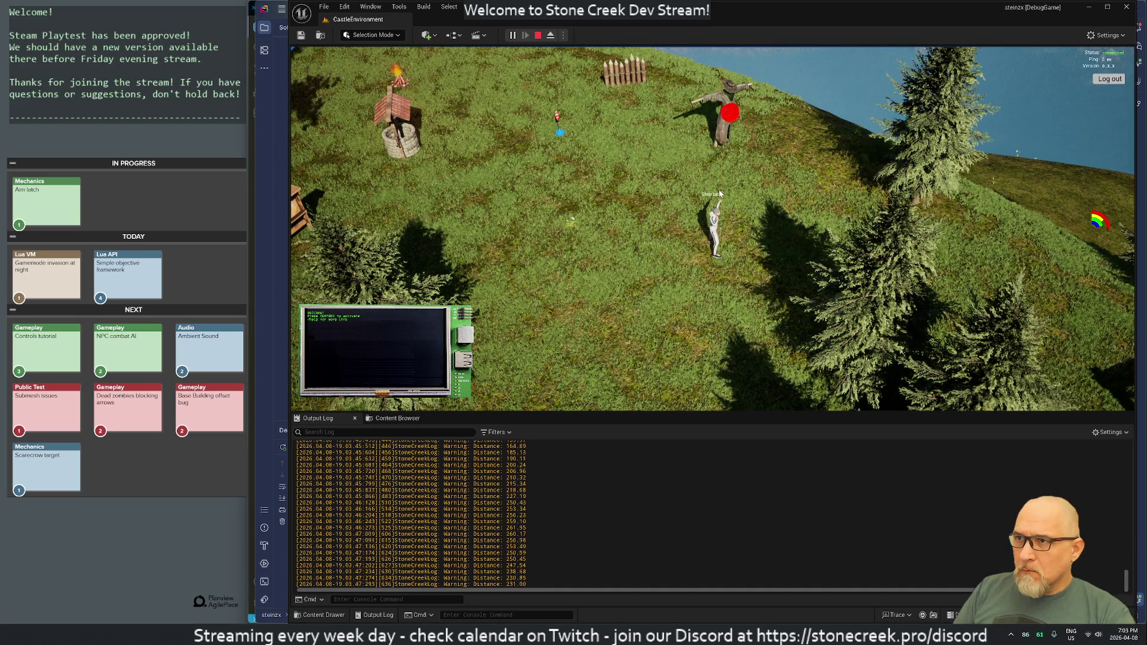
pyautogui.click(700, 145)
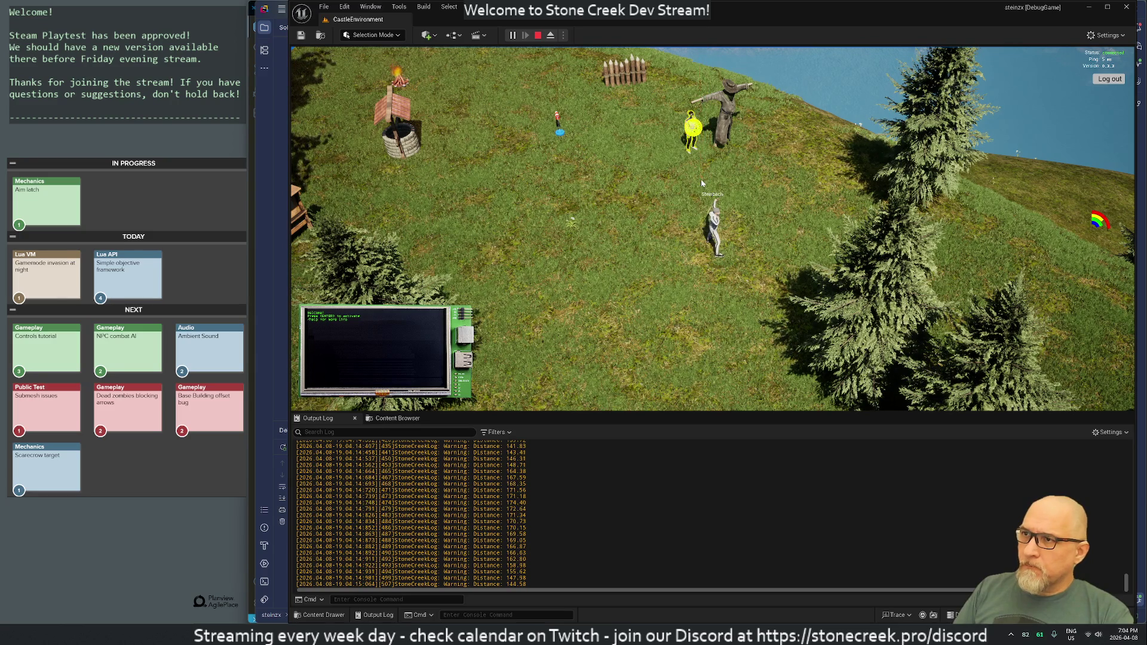
pyautogui.click(538, 36)
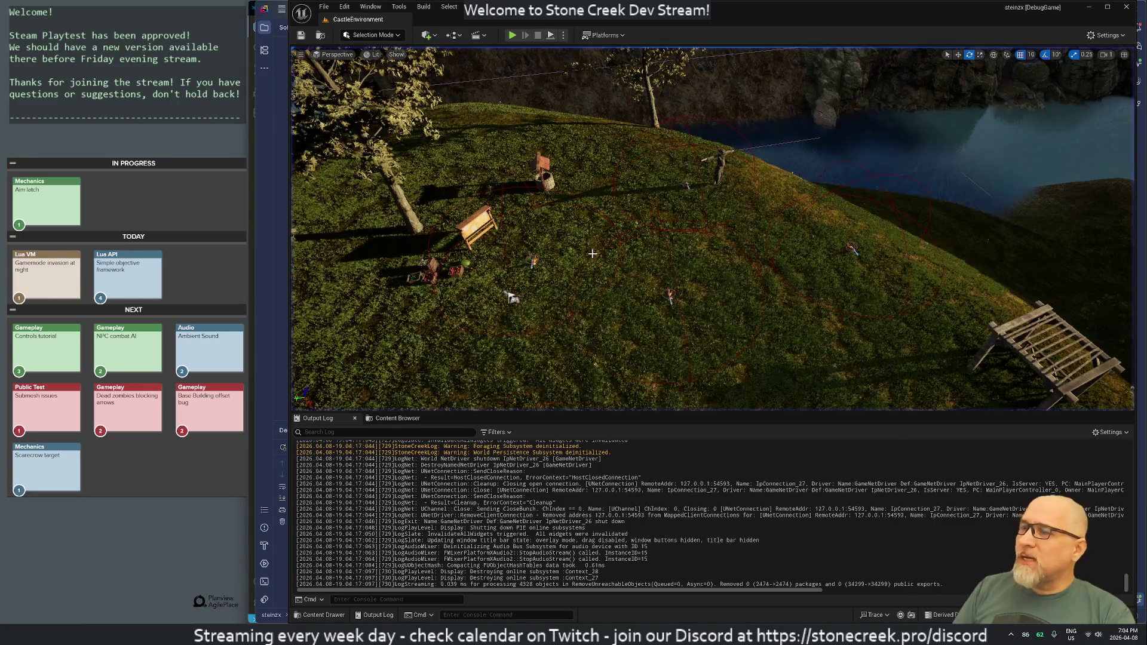
pyautogui.hotkey('alt', 'Tab')
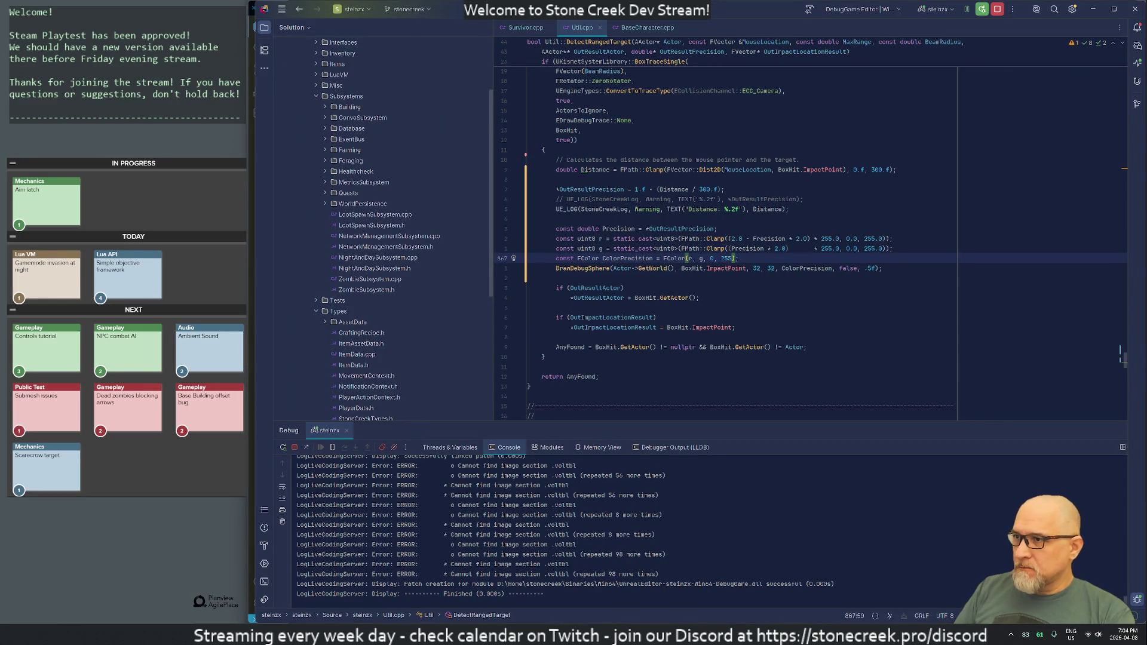
# - Move the Distance UE_LOG line to just below the Precision declaration
pyautogui.scroll(-2, 1120, 353)
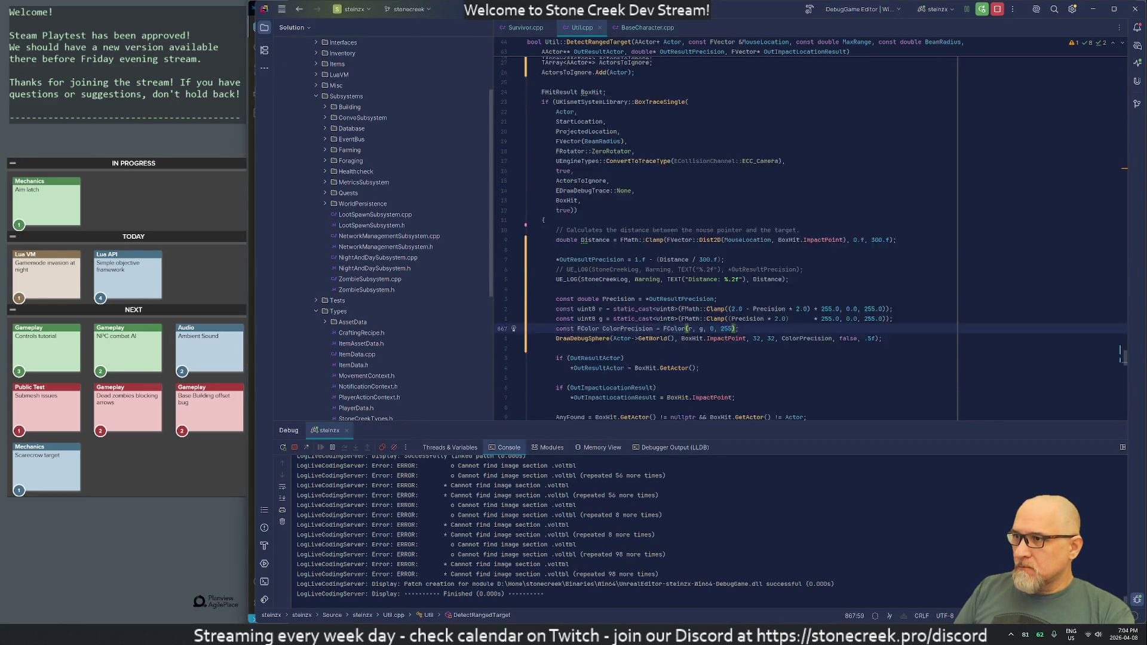
pyautogui.click(642, 179)
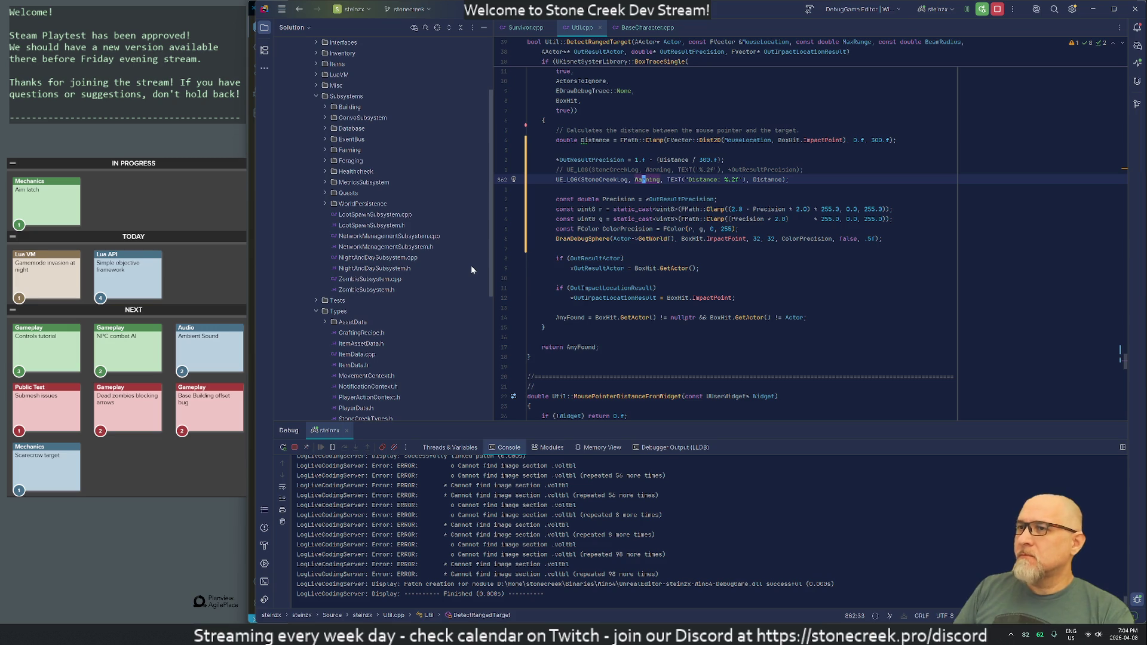
pyautogui.hotkey('ctrl', 'Right')
pyautogui.hotkey('ctrl', 'Right')
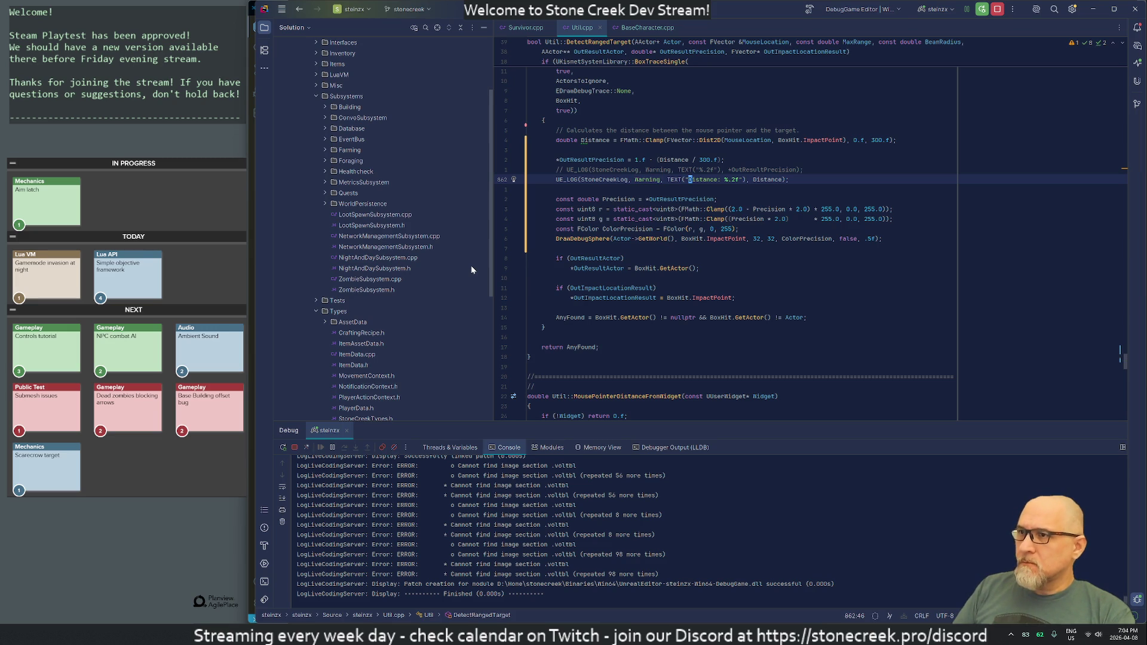
pyautogui.hotkey('alt', 'Tab')
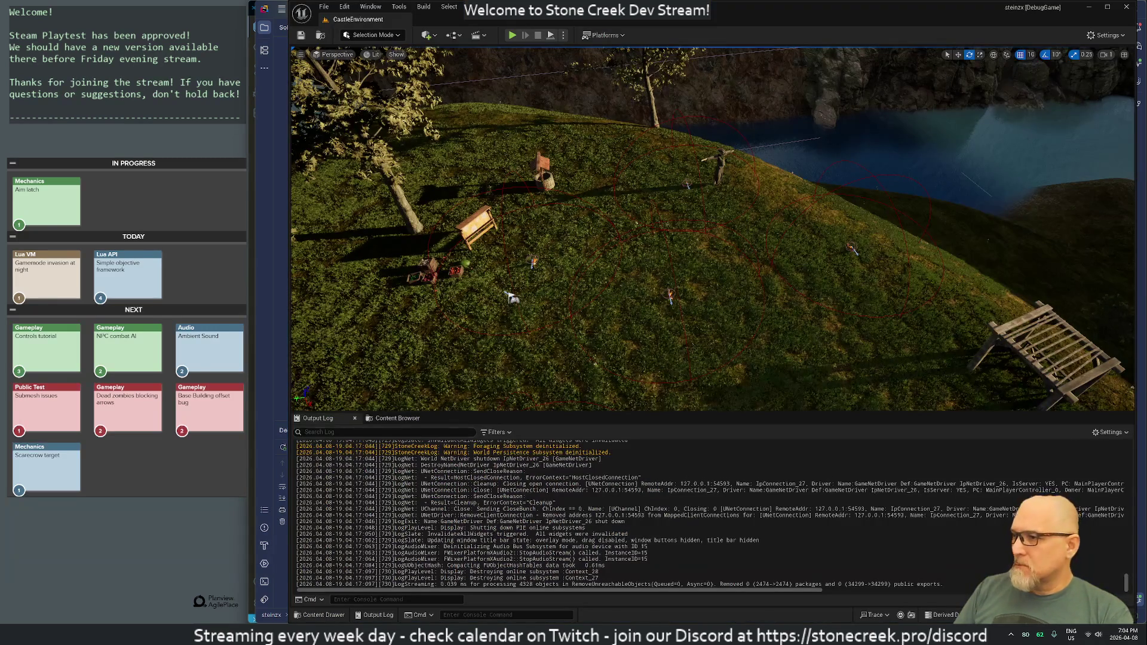
pyautogui.hotkey('alt', 'Tab')
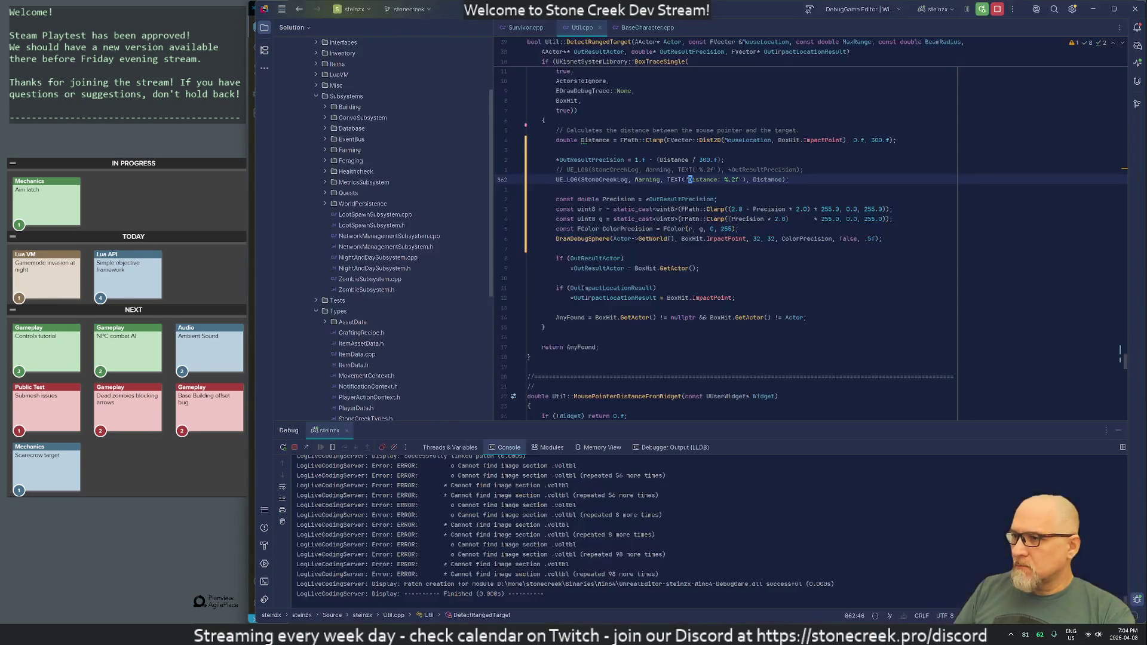
pyautogui.press('Down')
pyautogui.press('Up')
pyautogui.hotkey('ctrl', 'x')
pyautogui.press('Down')
pyautogui.press('Down')
pyautogui.press('Down')
pyautogui.press('Down')
pyautogui.press('Down')
pyautogui.press('Up')
pyautogui.press('Up')
pyautogui.press('Up')
pyautogui.hotkey('ctrl', 'v')
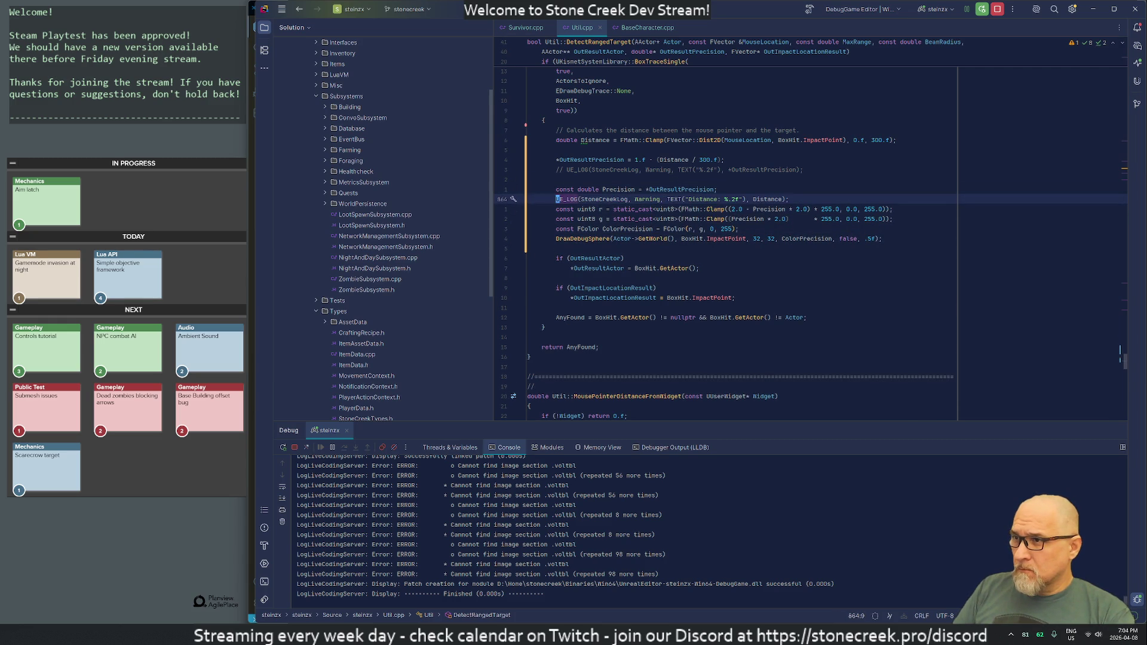
# - Change the log message text and logged variable from Distance to Precision
pyautogui.hotkey('ctrl', 'Right')
pyautogui.hotkey('ctrl', 'Right')
pyautogui.press('Right')
pyautogui.hotkey('ctrl', 'Delete')
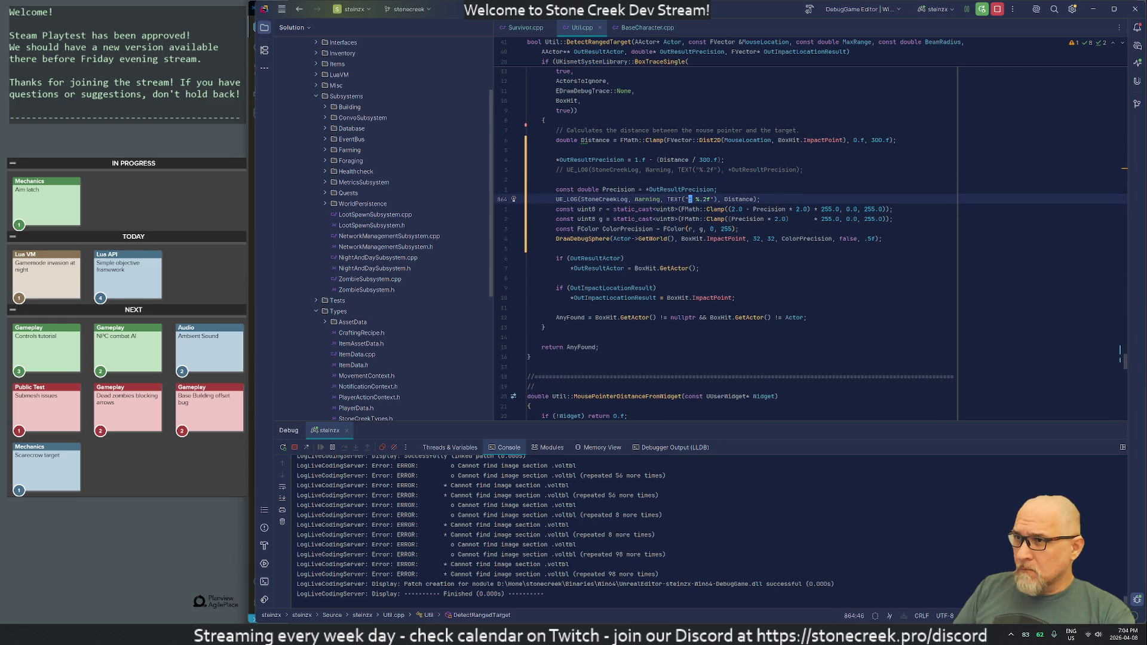
pyautogui.write('ecisio')
pyautogui.write('n:')
pyautogui.click(786, 199)
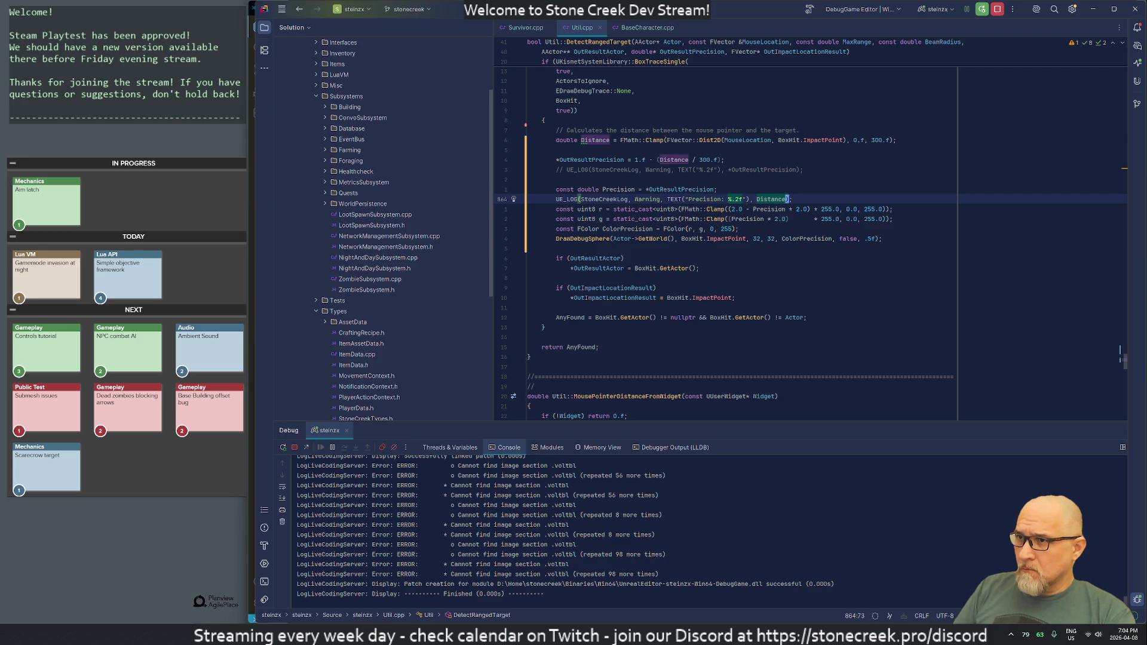
pyautogui.hotkey('ctrl', 'BackSpace')
pyautogui.write('Prec')
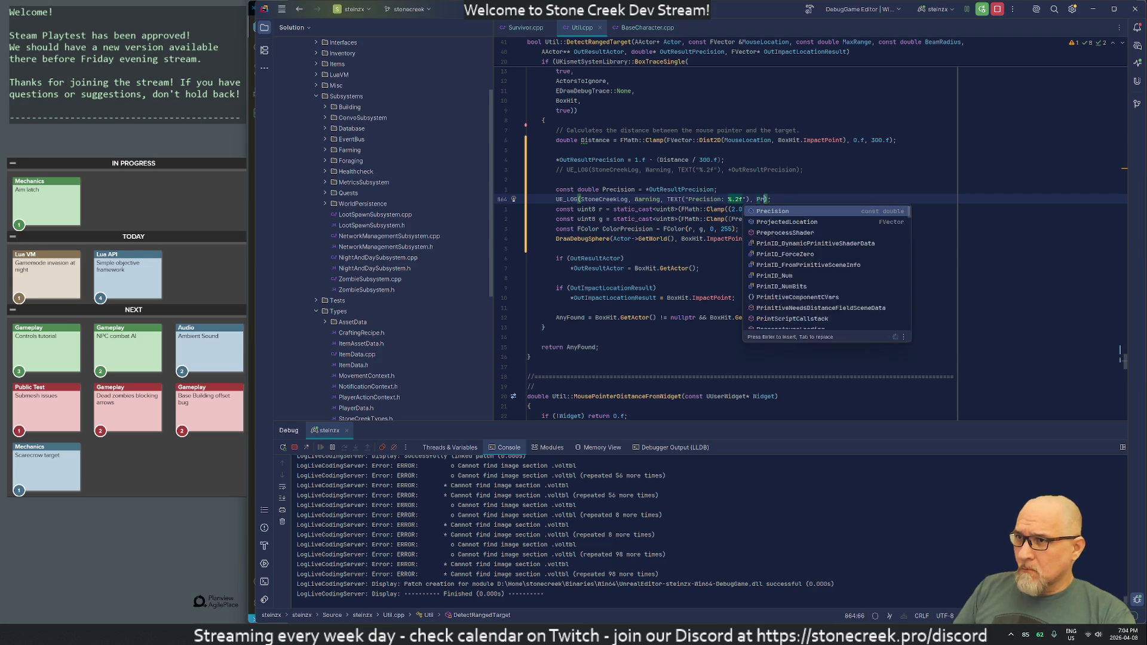
pyautogui.press('Return')
# - Delete the commented-out UE_LOG line and make Distance const
pyautogui.click(786, 170)
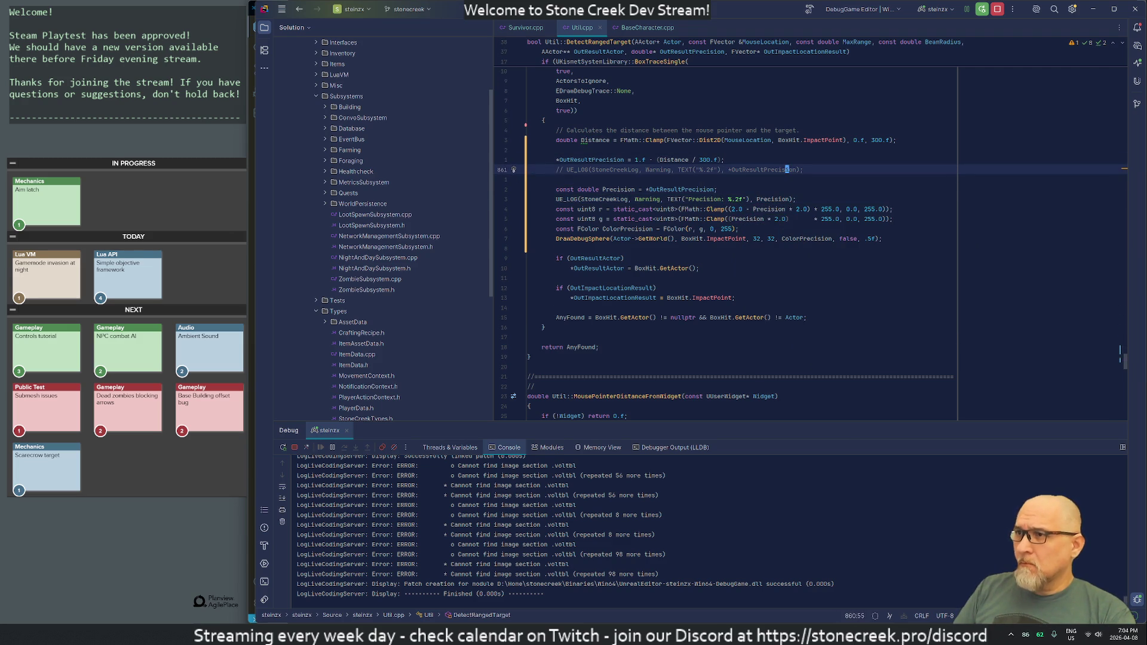
pyautogui.hotkey('ctrl', 'x')
pyautogui.press('Up')
pyautogui.press('Up')
pyautogui.press('Up')
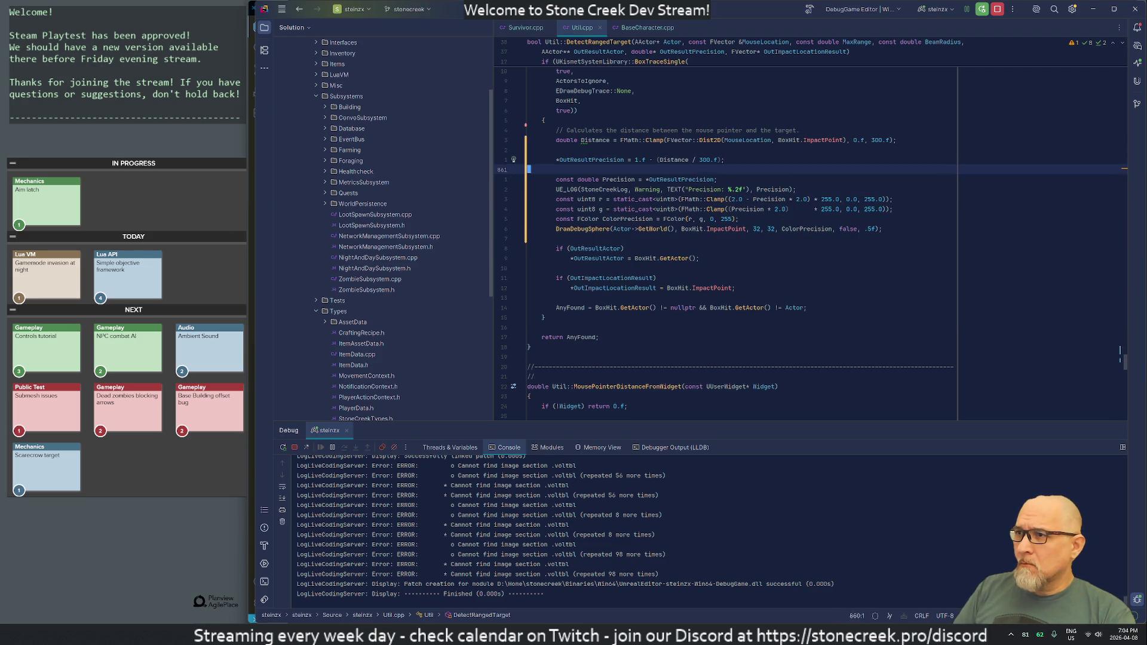
pyautogui.write('const')
pyautogui.press('Down')
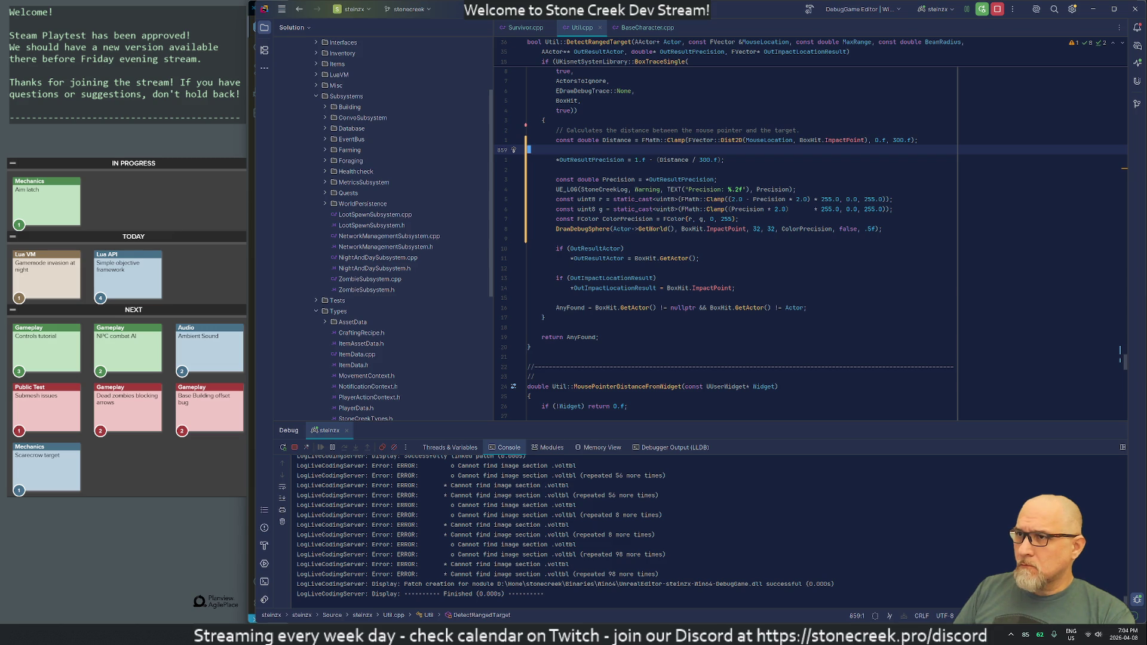
pyautogui.hotkey('alt', 'Tab')
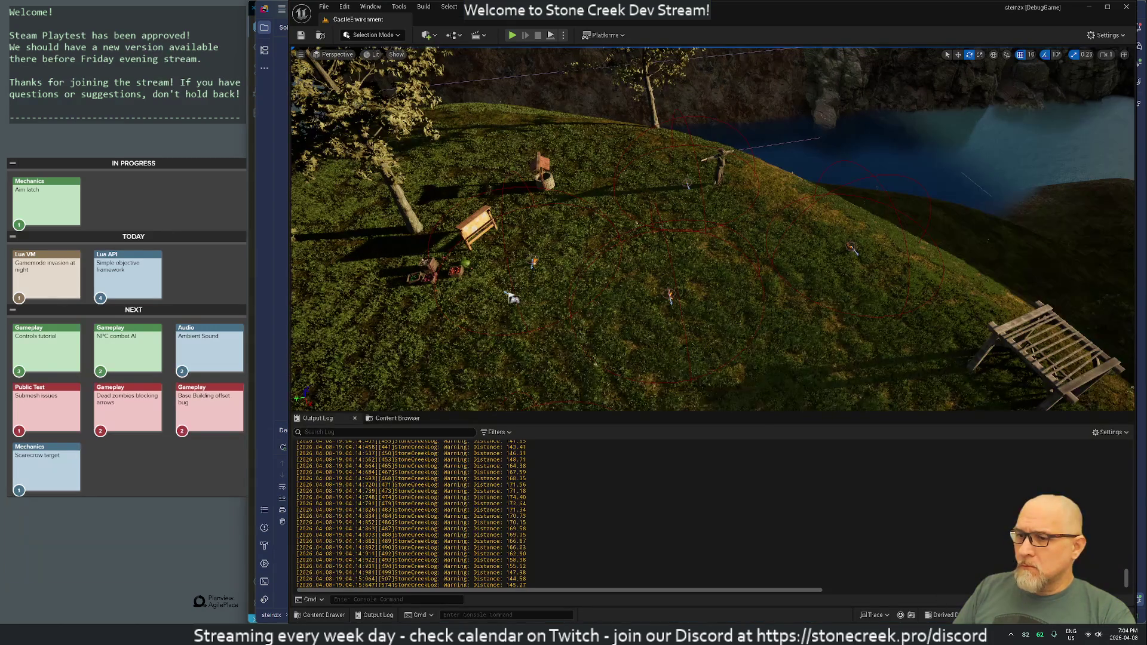
# - Live-recompile, start a play session, walk back, and aim twice at the scarecrow
pyautogui.hotkey('ctrl', 'alt', 'F11')
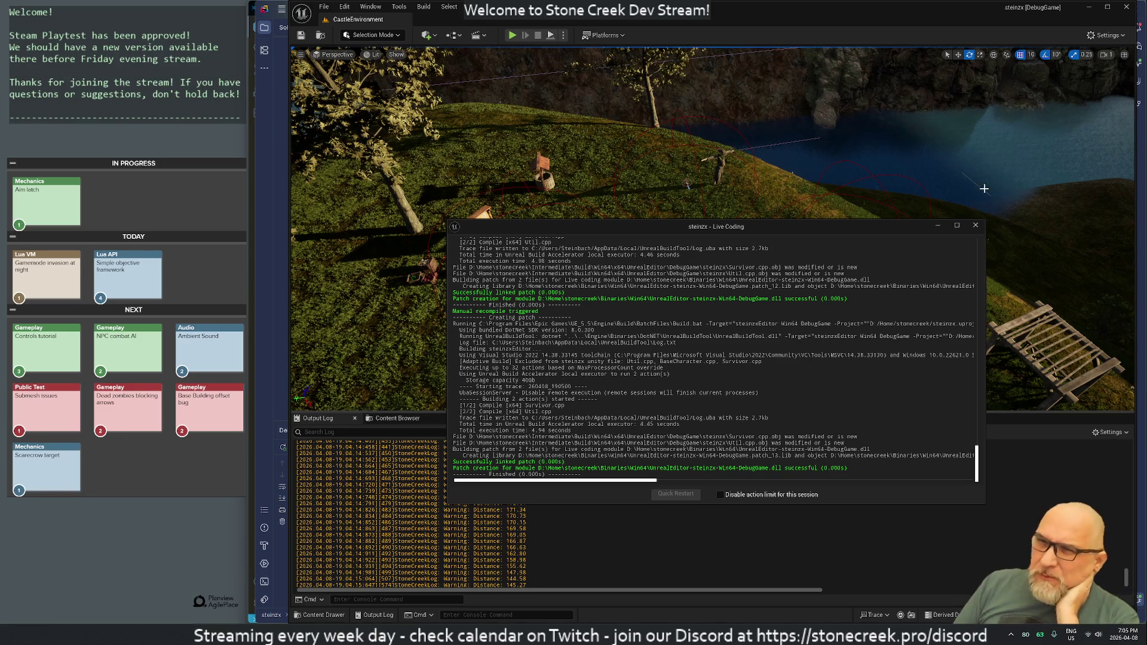
pyautogui.click(975, 225)
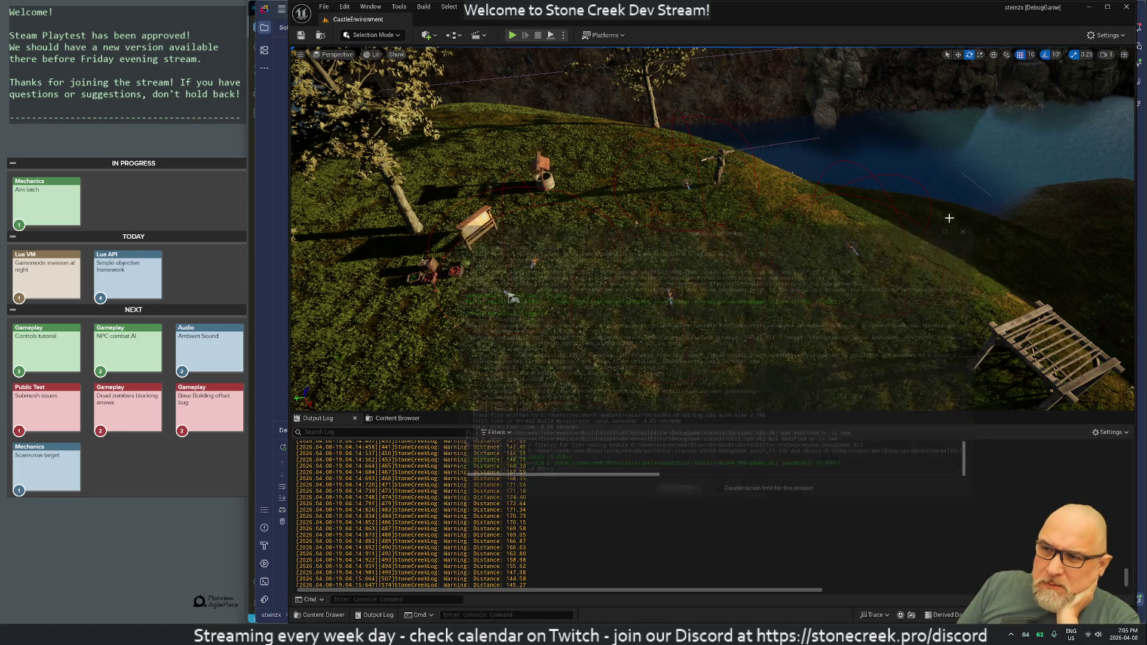
pyautogui.click(512, 35)
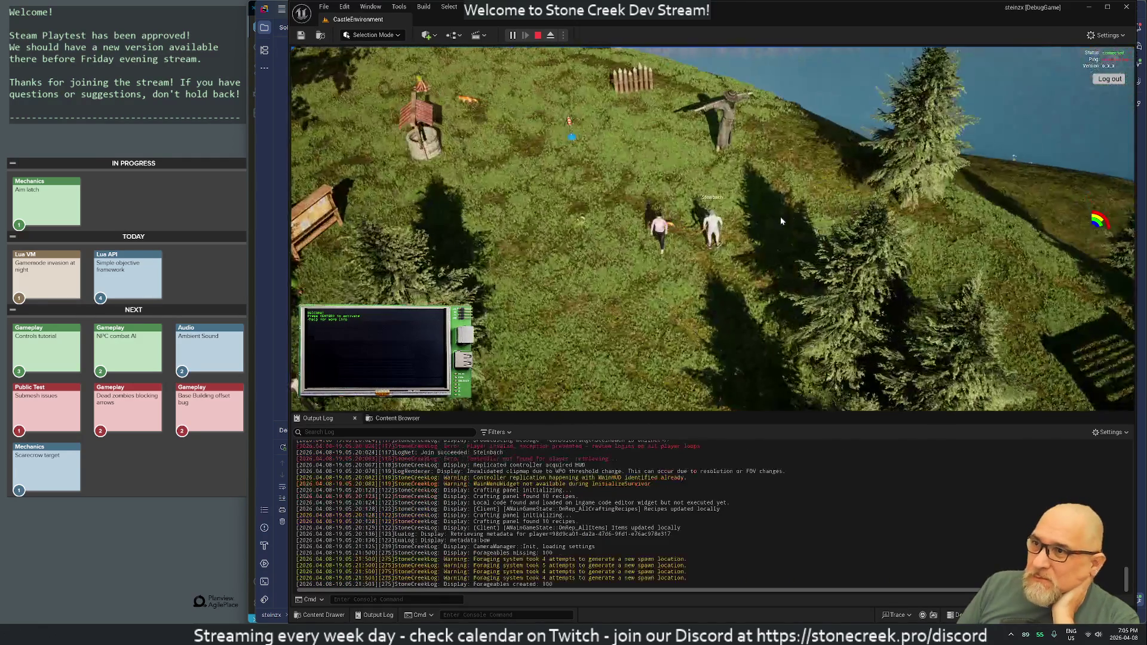
pyautogui.press('s')
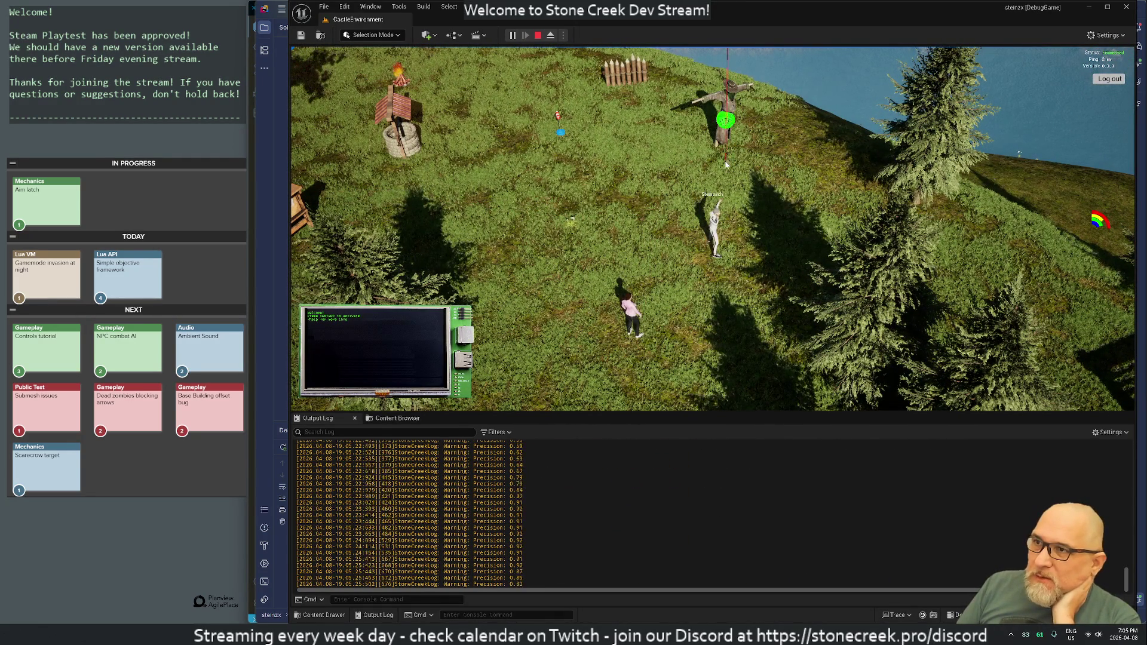
pyautogui.click(722, 160)
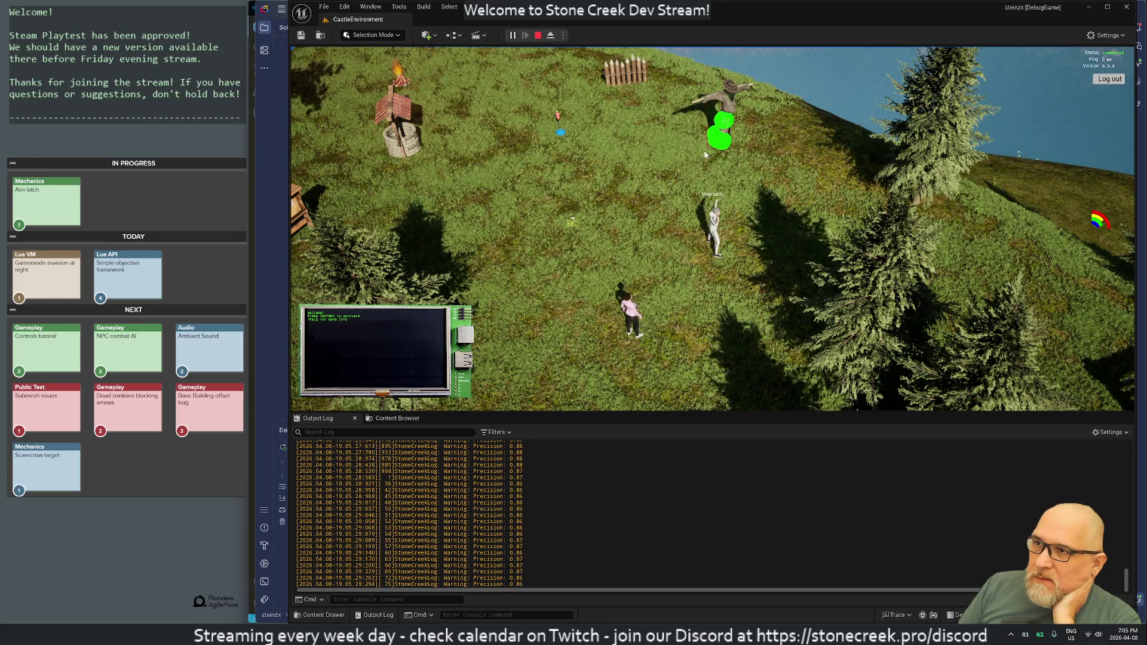
pyautogui.click(717, 163)
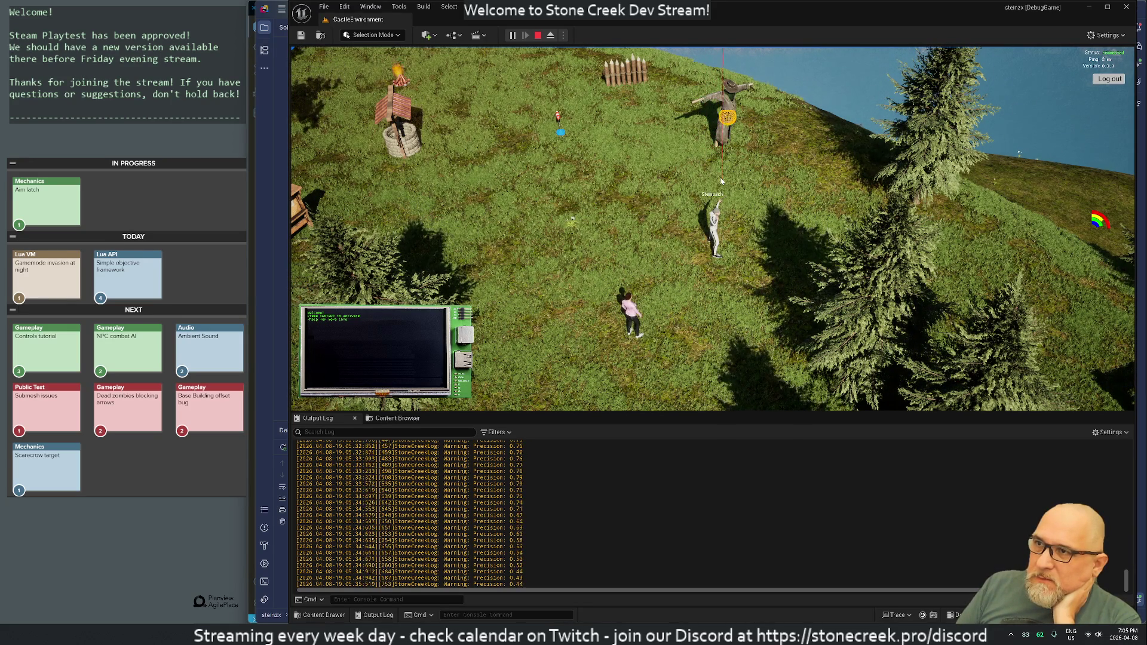
# - Aim repeatedly at and around the nearby character, sweeping the aim, then stop the session
pyautogui.click(622, 320)
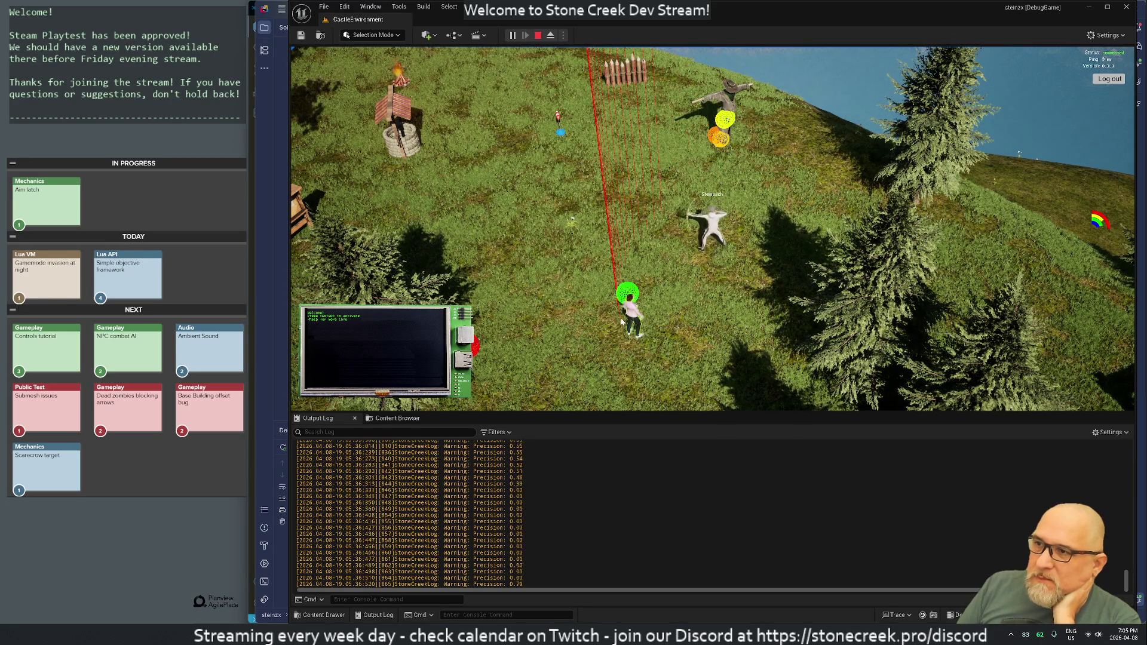
pyautogui.click(657, 303)
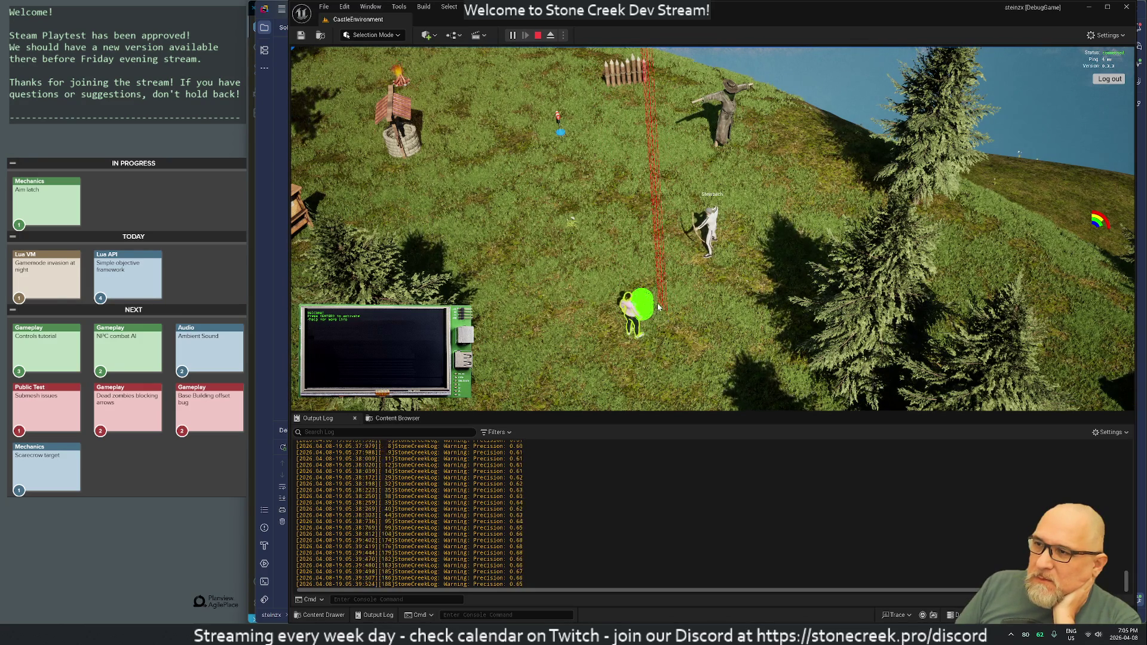
pyautogui.click(562, 393)
pyautogui.click(612, 377)
pyautogui.click(650, 324)
pyautogui.click(643, 330)
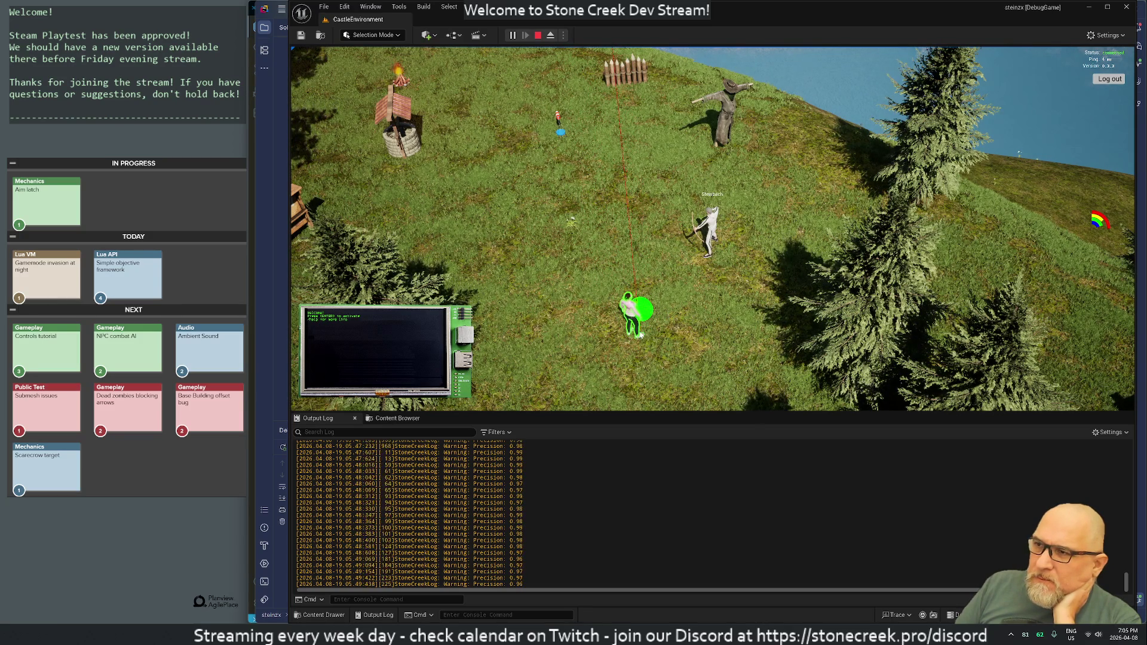
pyautogui.click(647, 339)
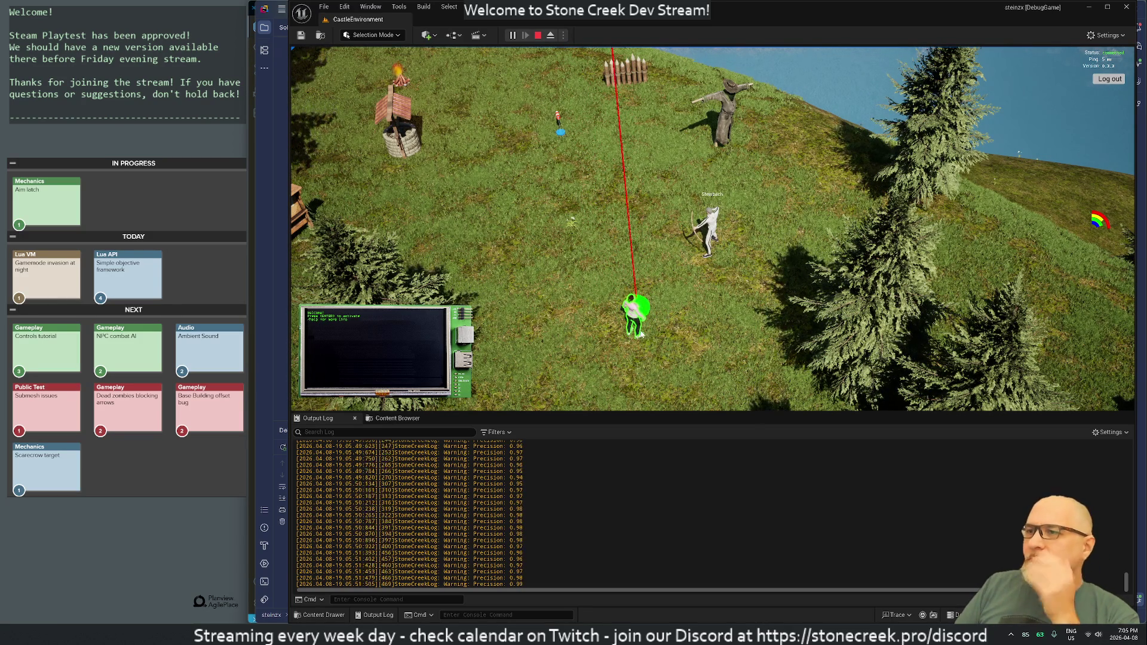
pyautogui.moveTo(650, 347)
pyautogui.mouseDown()
pyautogui.moveTo(676, 285)
pyautogui.moveTo(665, 301)
pyautogui.mouseUp()
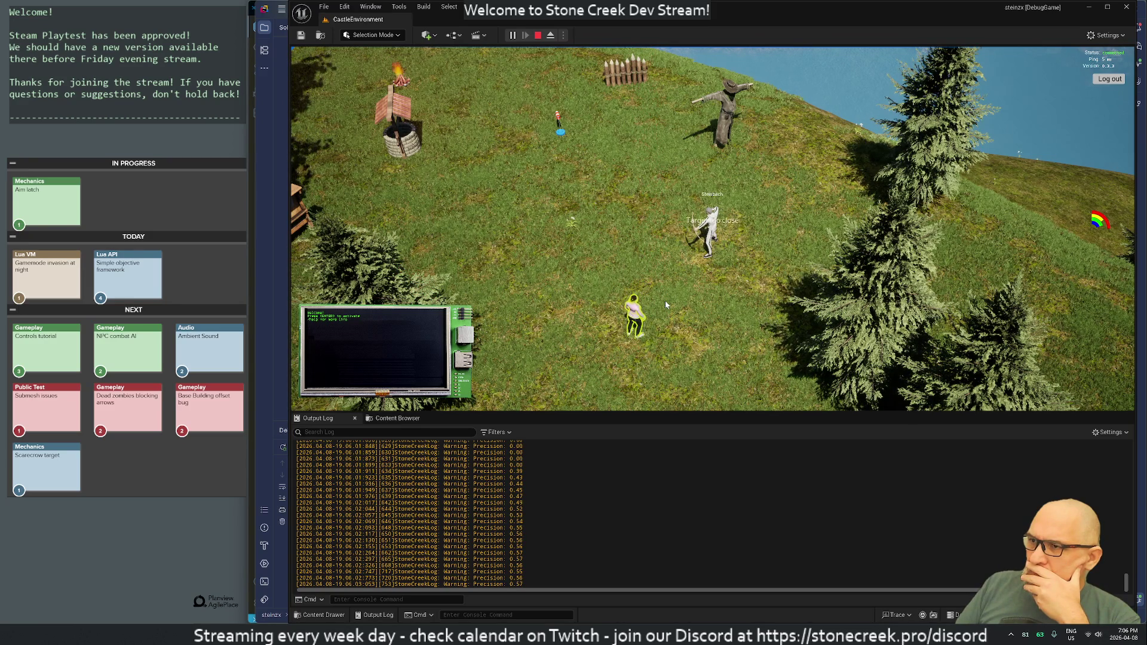
pyautogui.moveTo(665, 299)
pyautogui.mouseDown()
pyautogui.moveTo(622, 213)
pyautogui.moveTo(720, 156)
pyautogui.moveTo(723, 185)
pyautogui.mouseUp()
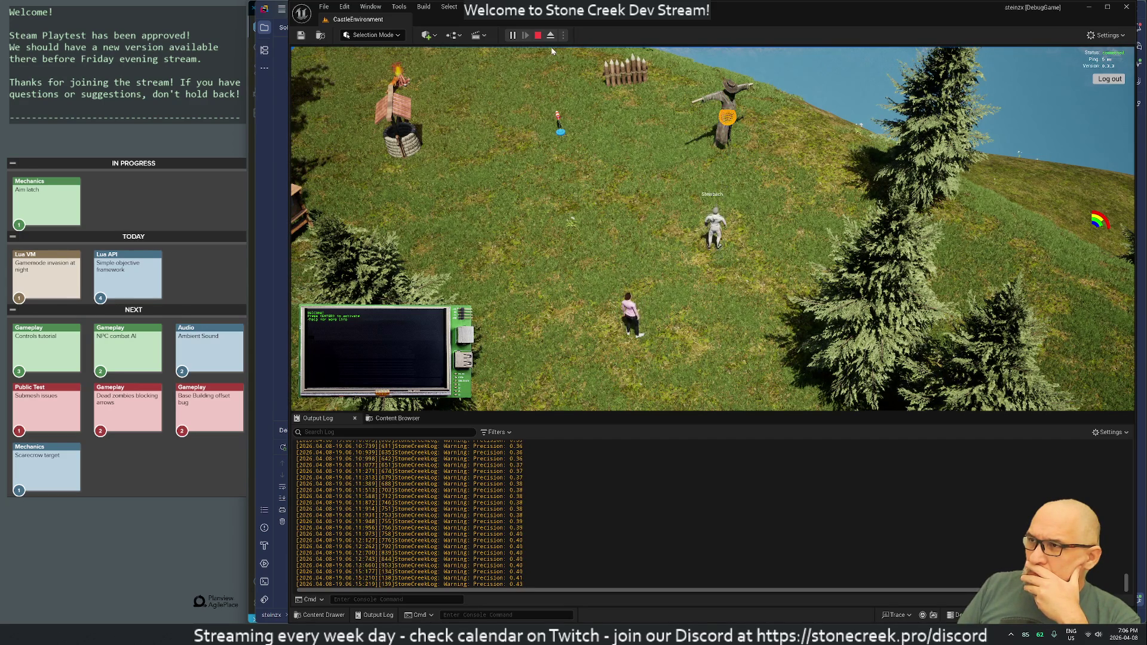
pyautogui.click(537, 35)
pyautogui.hotkey('alt', 'Tab')
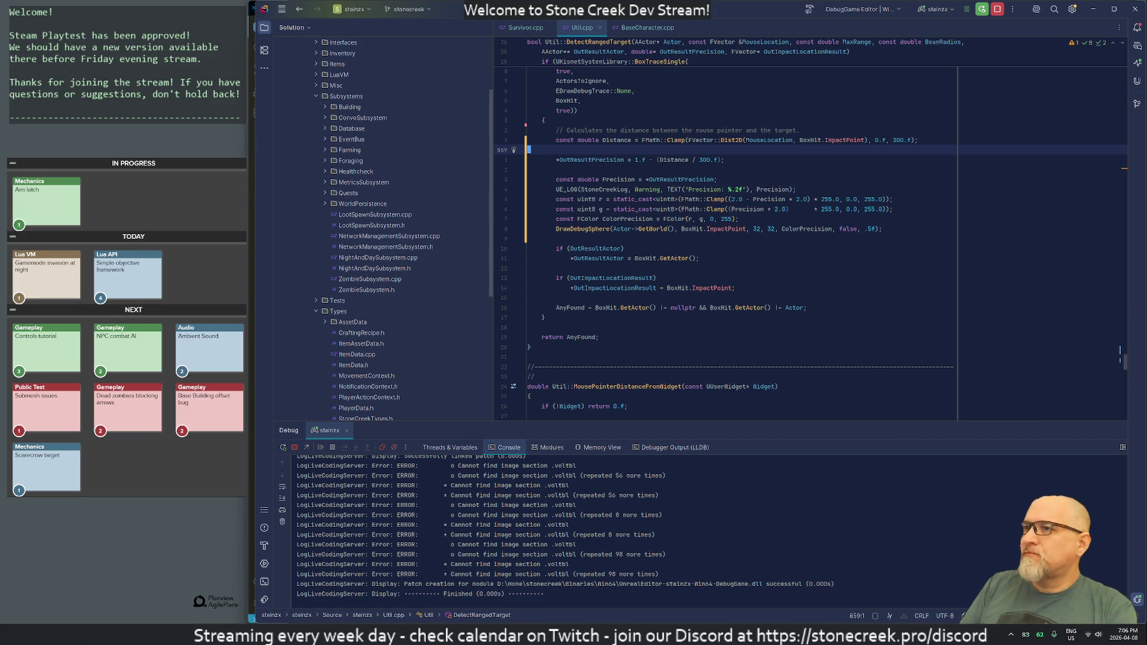
# - Comment out the Precision log, colour channel, ColorPrecision and DrawDebugSphere lines (862–867)
pyautogui.moveTo(528, 179); pyautogui.dragTo(575, 229)
pyautogui.hotkey('ctrl', '/')
pyautogui.click(528, 189)
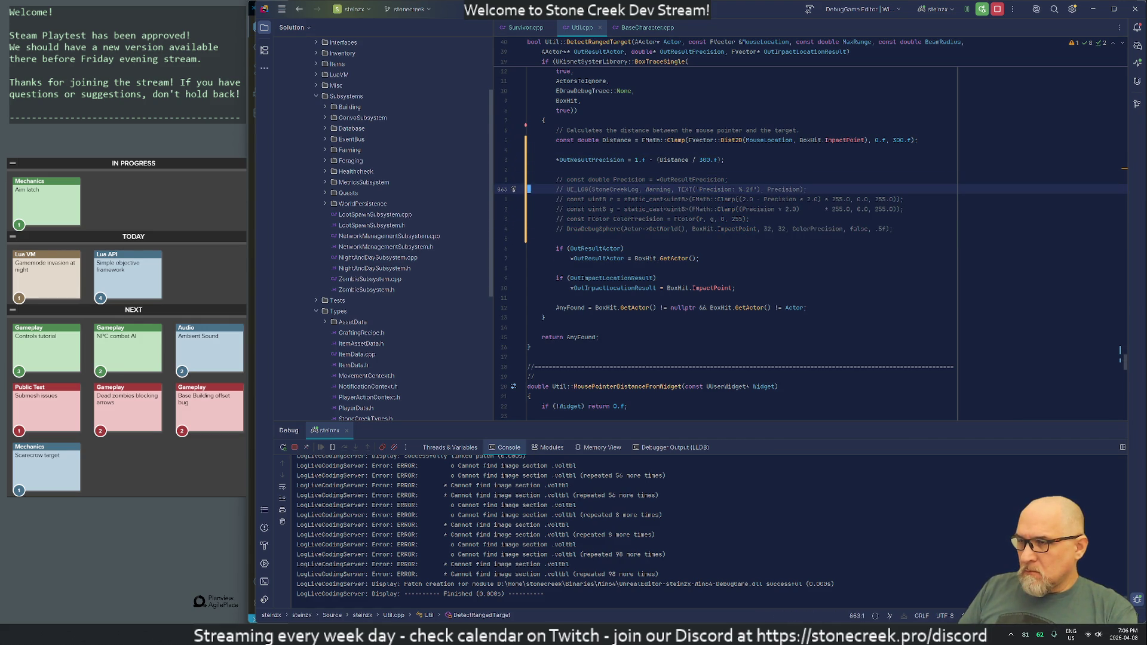
pyautogui.press('Up')
pyautogui.press('Up')
pyautogui.press('Up')
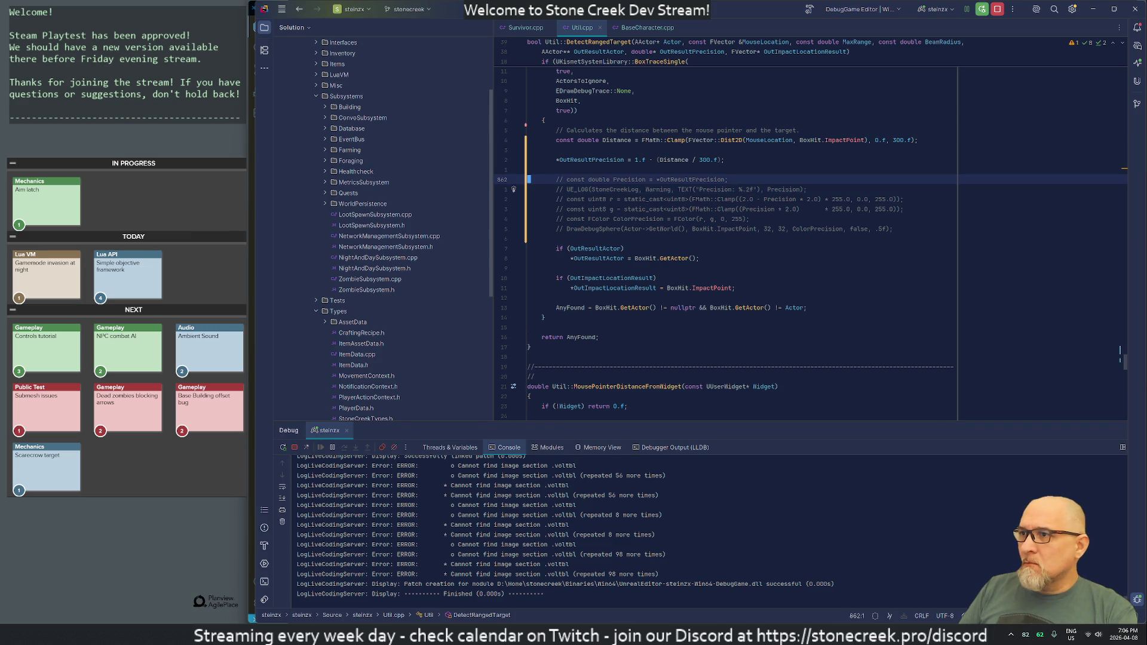
pyautogui.press('Up')
pyautogui.press('Up')
pyautogui.press('Up')
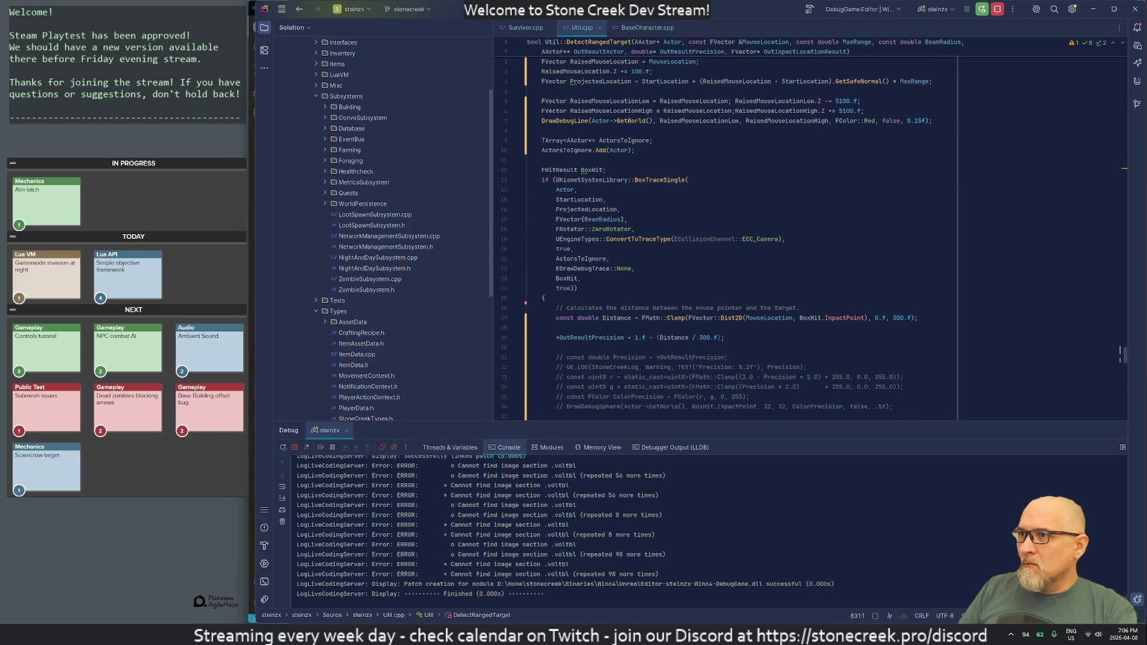
pyautogui.press('Up')
pyautogui.press('Up')
pyautogui.press('Up')
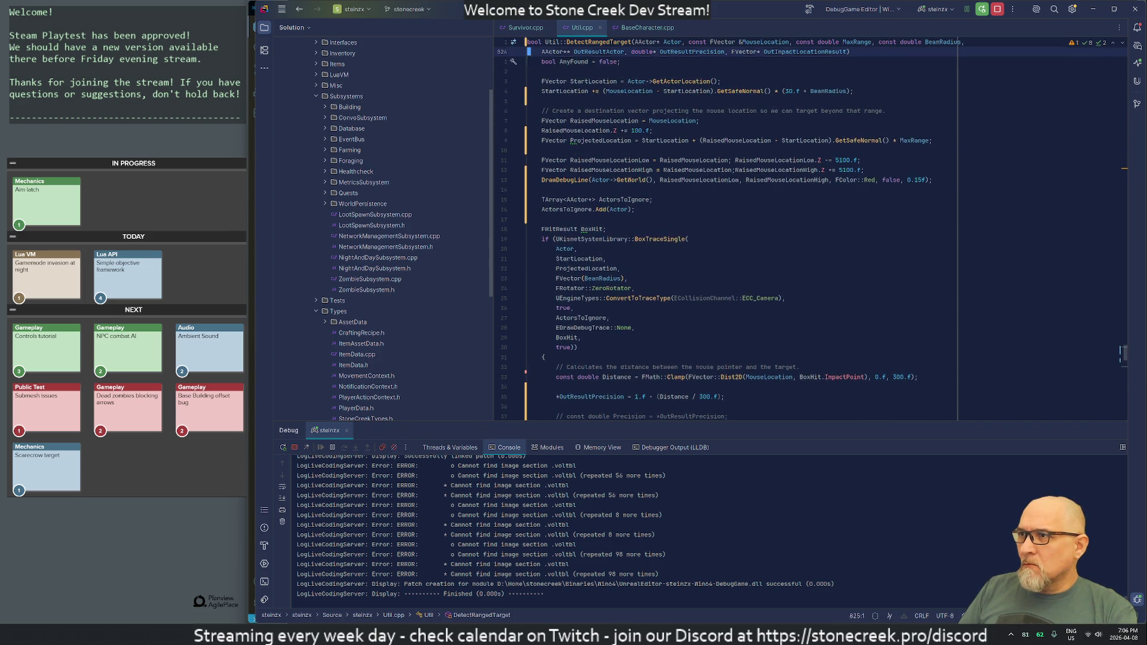
pyautogui.press('Down')
pyautogui.press('Down')
pyautogui.press('Down')
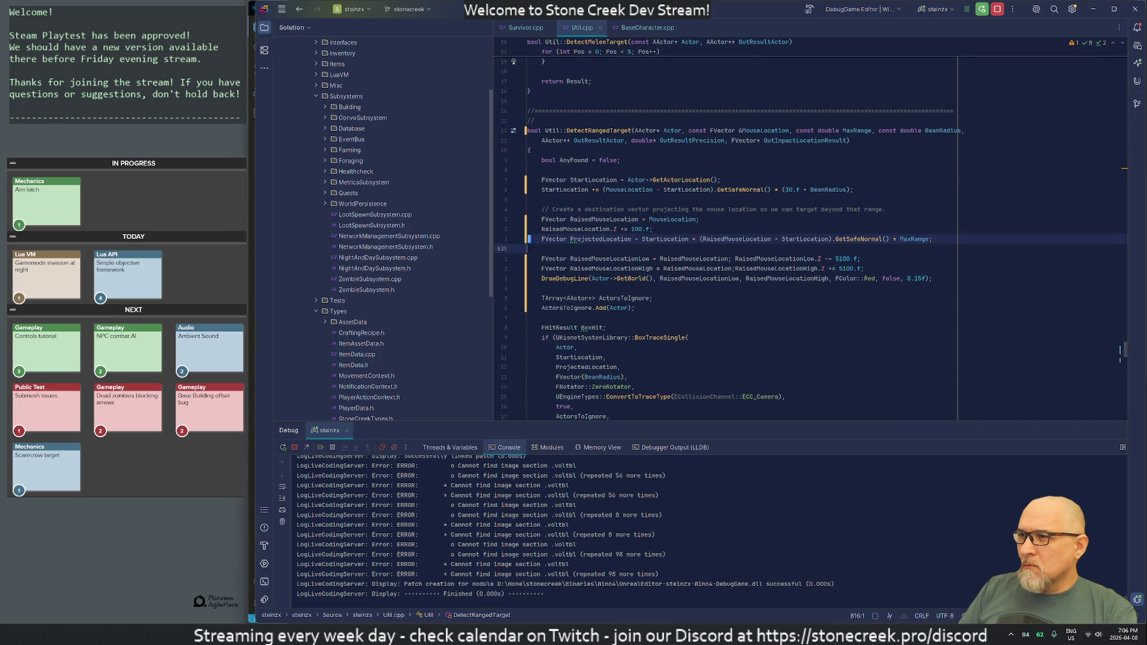
# - Move the RaisedMouseLocation and DrawDebugLine lines above the commented-out block
pyautogui.press('Up')
pyautogui.press('Down')
pyautogui.hotkey('shift', 'Down')
pyautogui.hotkey('shift', 'Down')
pyautogui.hotkey('shift', 'Down')
pyautogui.hotkey('shift', 'Down')
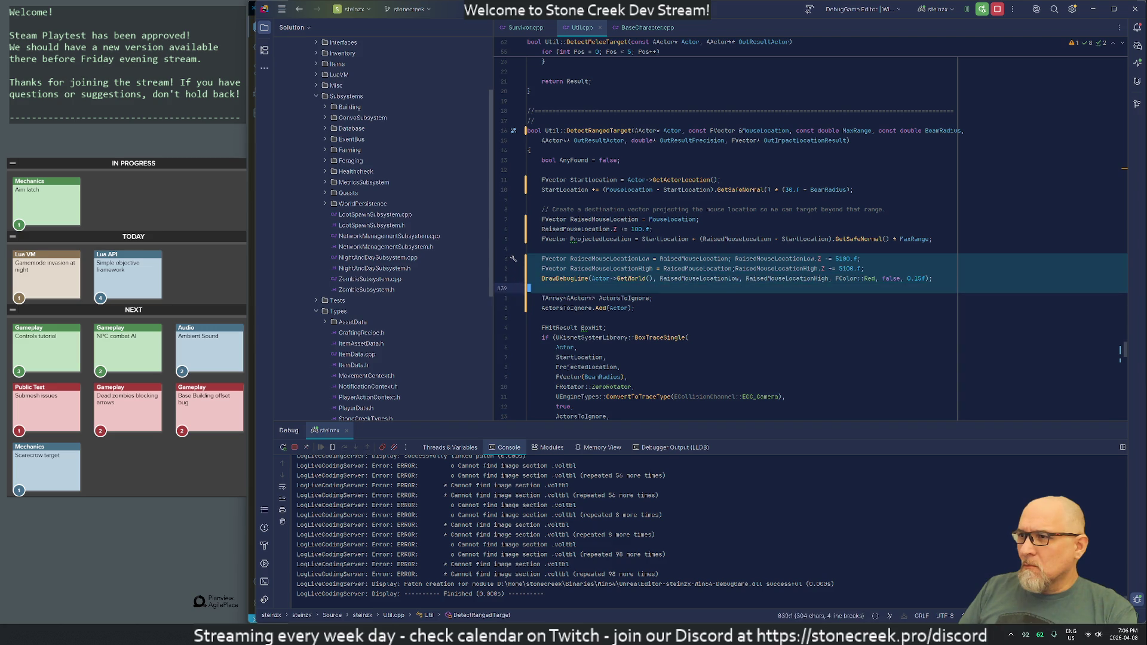
pyautogui.press('Delete')
pyautogui.press('Down')
pyautogui.press('Down')
pyautogui.press('Down')
pyautogui.press('Down')
pyautogui.press('Down')
pyautogui.press('Down')
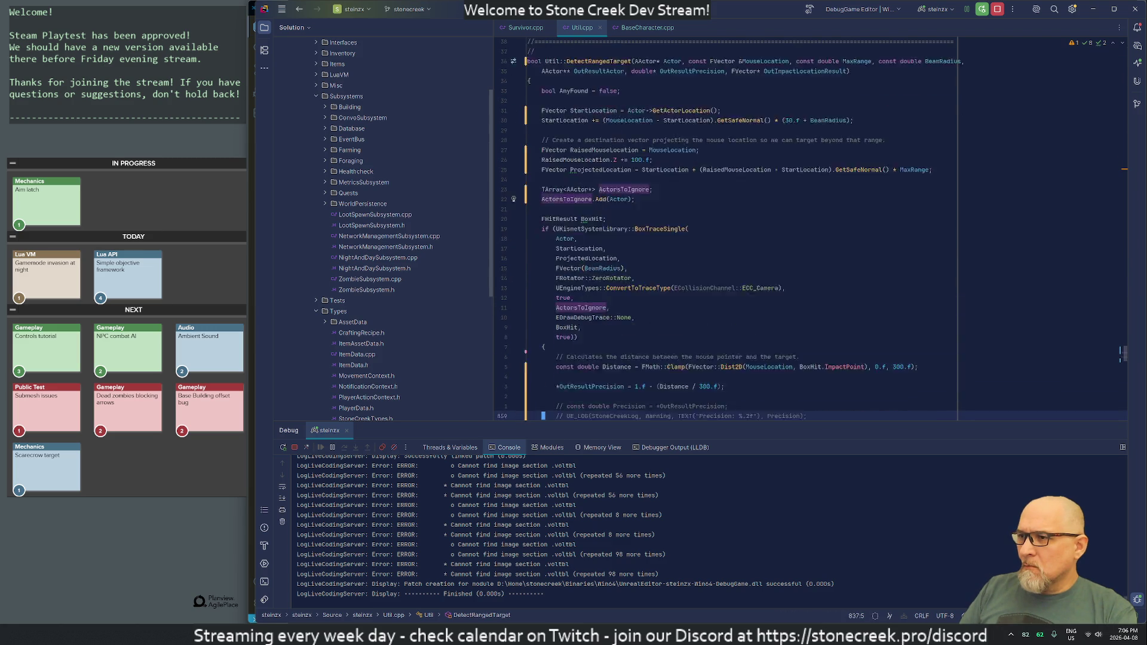
pyautogui.press('Up')
pyautogui.press('Up')
pyautogui.press('Up')
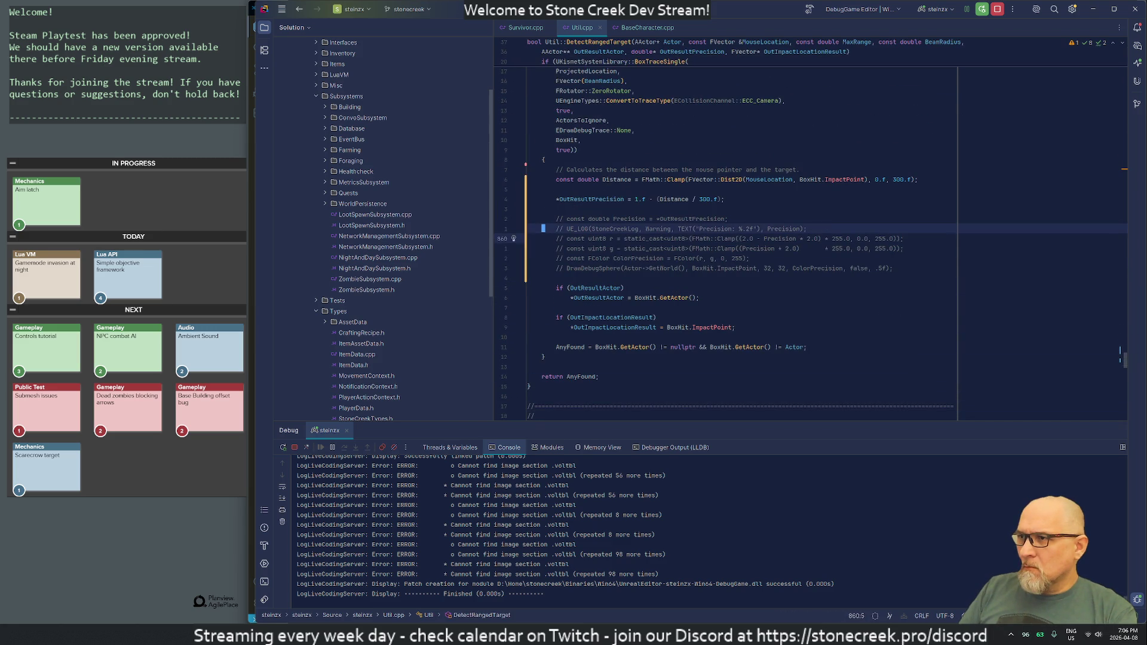
pyautogui.hotkey('ctrl', 'v')
pyautogui.press('Down')
pyautogui.press('Down')
pyautogui.press('Down')
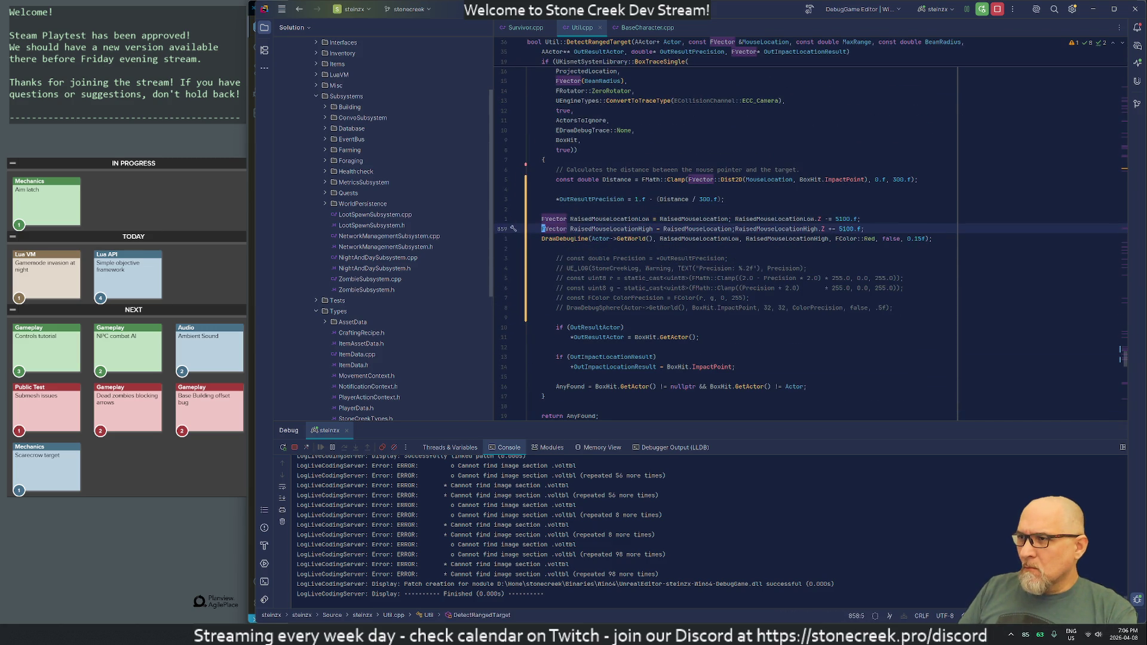
pyautogui.hotkey('ctrl', 'y')
pyautogui.press('Up')
pyautogui.press('Up')
pyautogui.press('Up')
# - Indent the moved RaisedMouseLocation and DrawDebugLine lines and comment them out
pyautogui.press('Home')
pyautogui.hotkey('shift', 'Down')
pyautogui.hotkey('shift', 'Down')
pyautogui.hotkey('shift', 'Down')
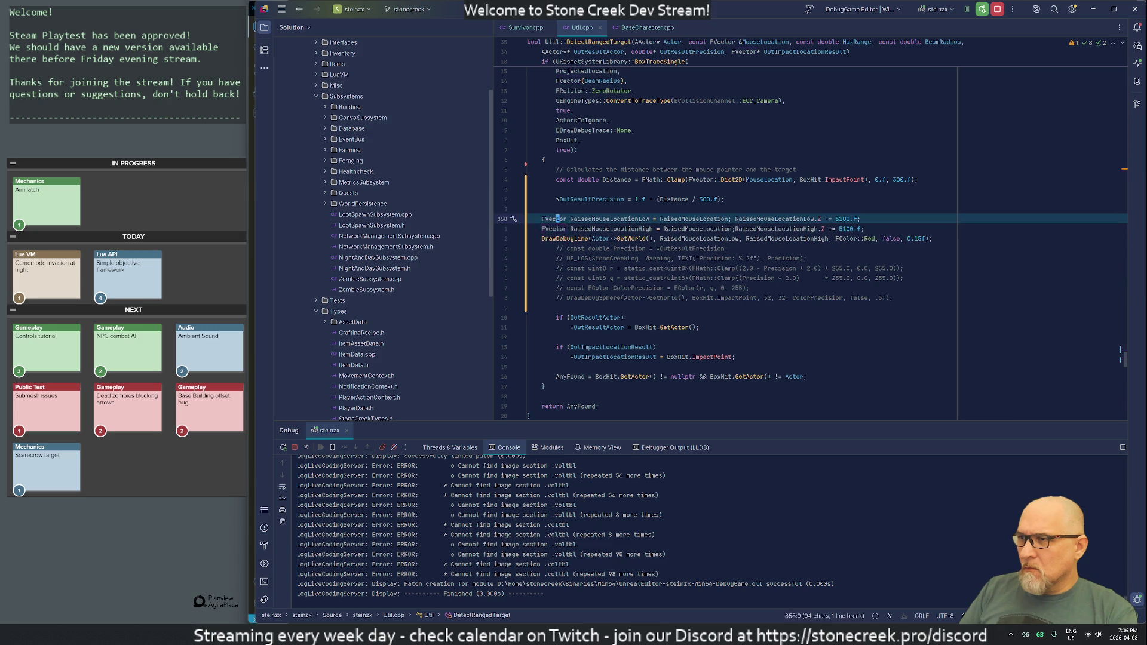
pyautogui.hotkey('ctrl', '/')
pyautogui.hotkey('ctrl', '/')
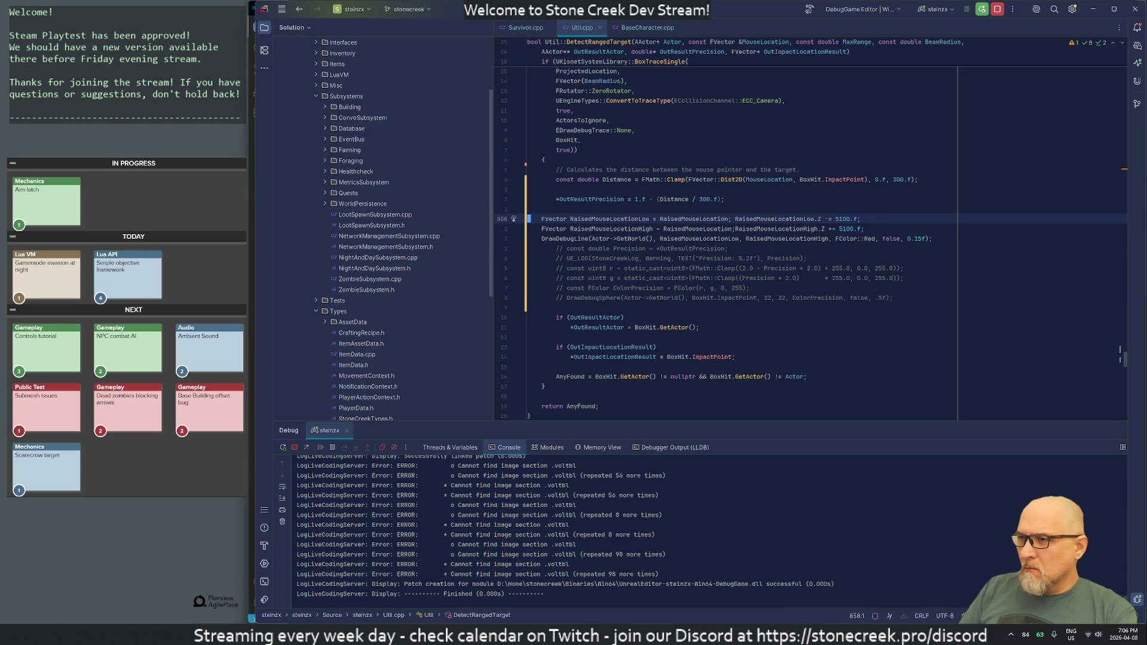
pyautogui.hotkey('shift', 'Down')
pyautogui.hotkey('shift', 'Down')
pyautogui.press('Tab')
pyautogui.hotkey('ctrl', '/')
pyautogui.press('Down')
pyautogui.press('Down')
pyautogui.press('Down')
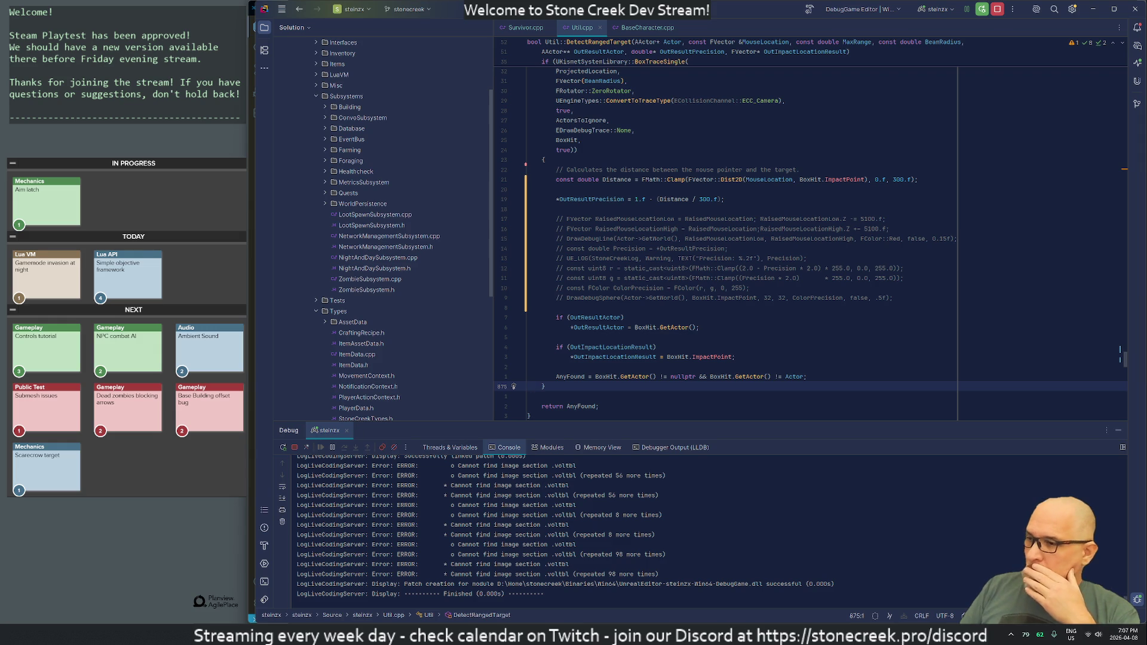
pyautogui.hotkey('alt', 'Tab')
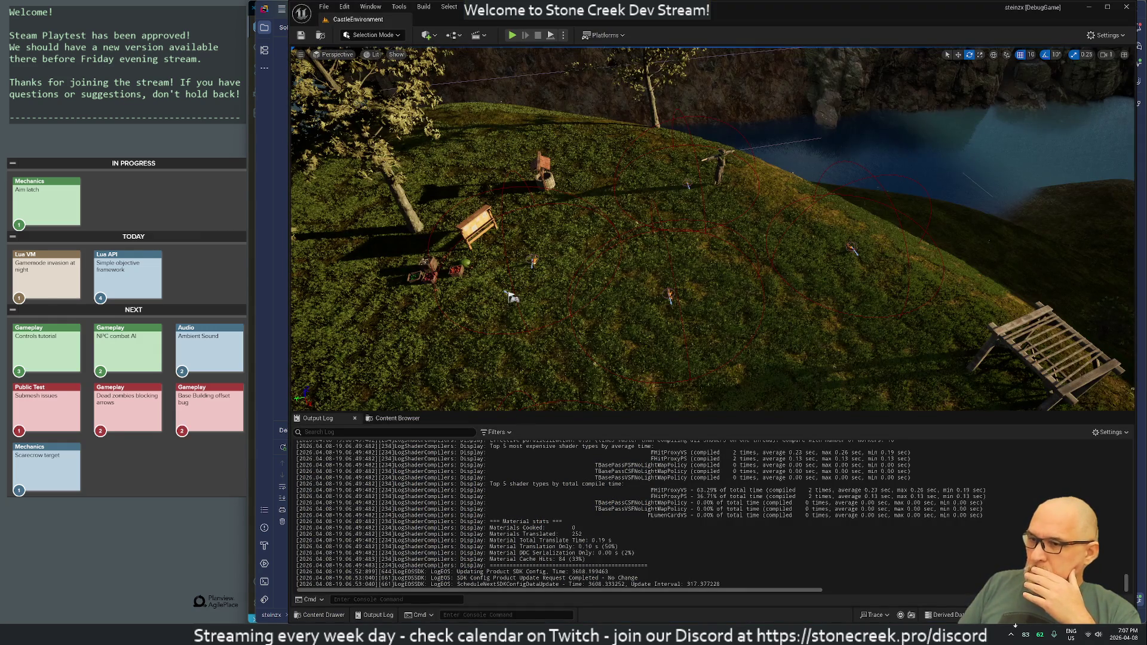
# - Live-recompile, start a play session, turn the camera around the camp, then bring up Development-User.lua in VS Code
pyautogui.hotkey('ctrl', 'alt', 'F11')
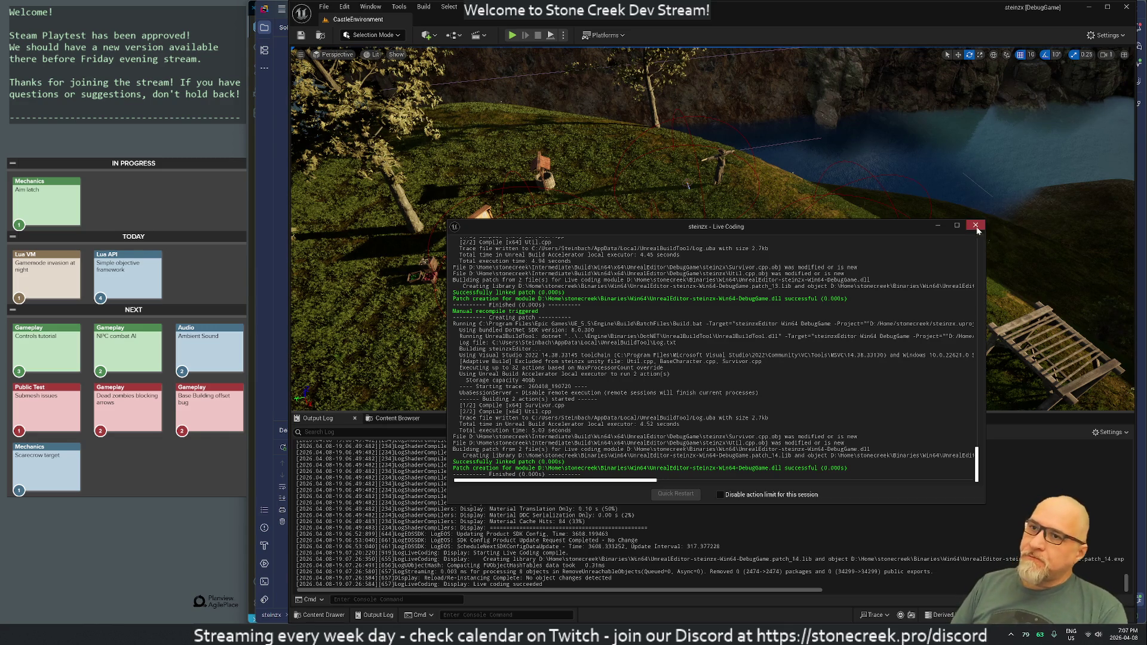
pyautogui.click(975, 226)
pyautogui.click(511, 36)
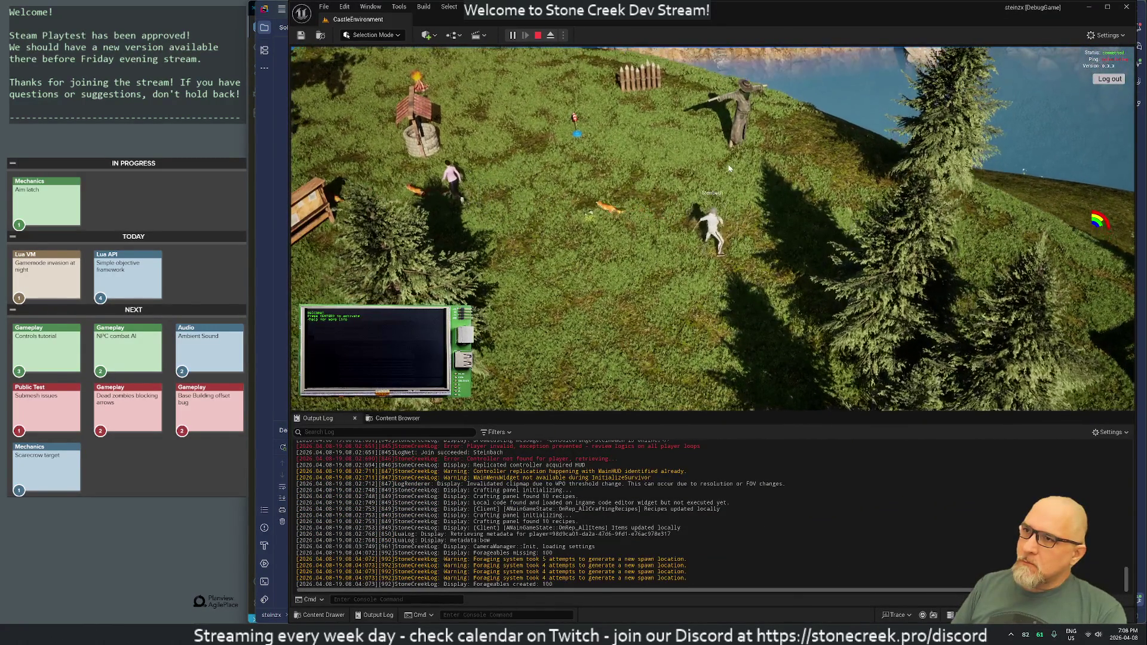
pyautogui.moveTo(734, 153)
pyautogui.mouseDown()
pyautogui.moveTo(656, 187)
pyautogui.moveTo(585, 182)
pyautogui.moveTo(565, 221)
pyautogui.moveTo(379, 177)
pyautogui.moveTo(217, 120)
pyautogui.moveTo(86, 124)
pyautogui.moveTo(538, 299)
pyautogui.moveTo(648, 363)
pyautogui.mouseUp()
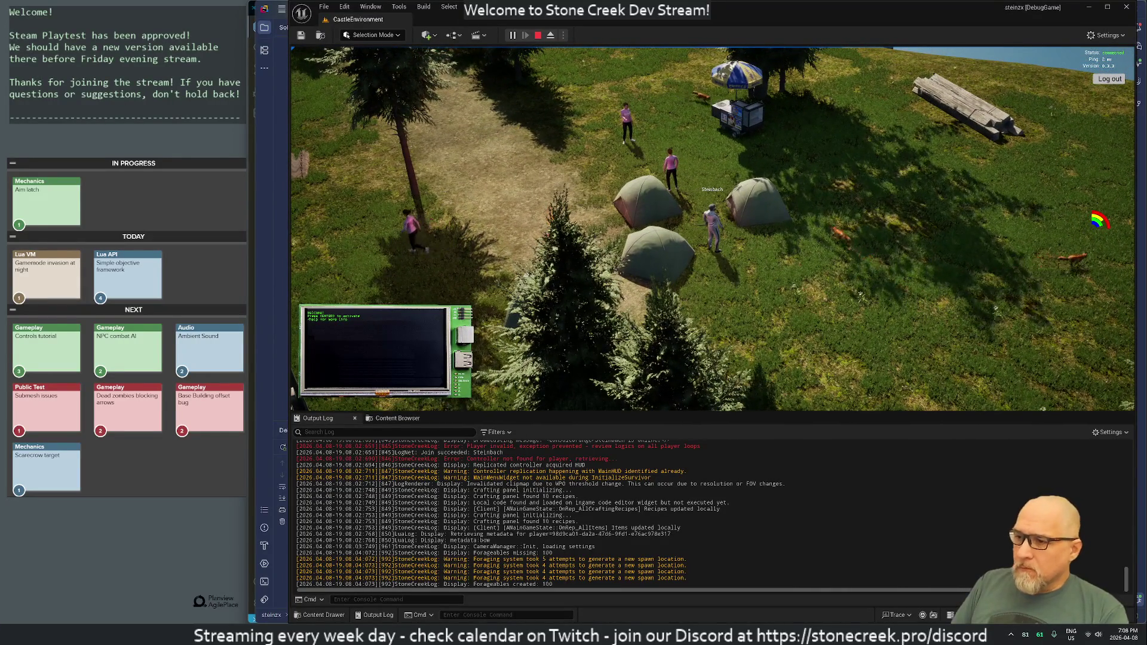
pyautogui.hotkey('alt', 'Tab')
pyautogui.scroll(20, 657, 328)
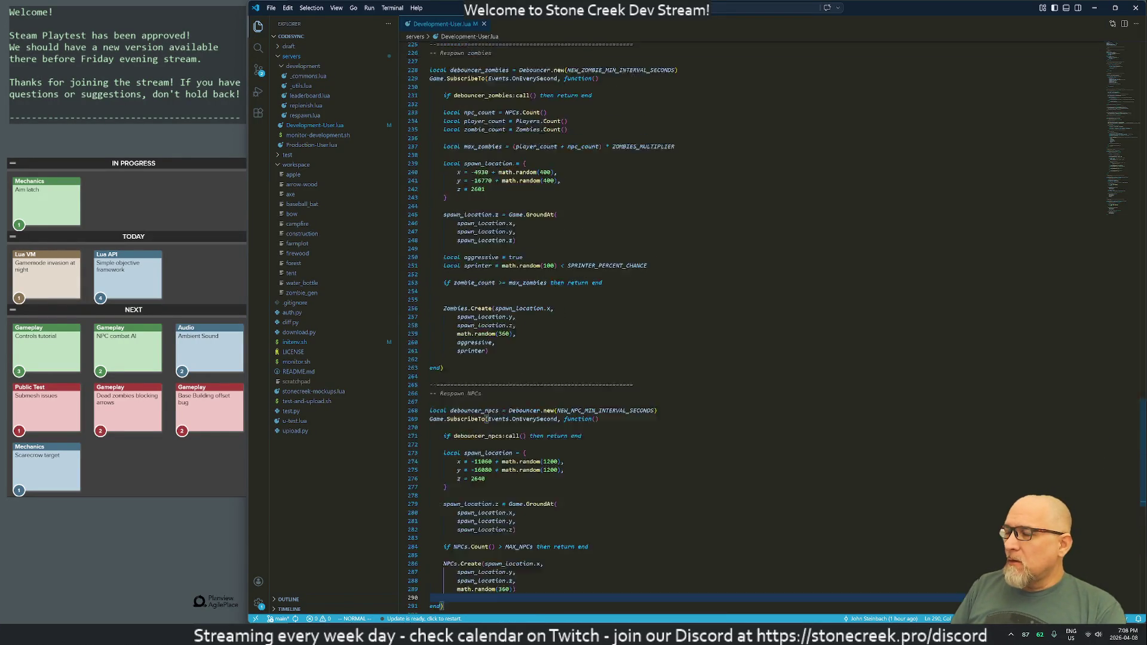
# - Close Development-User.lua and open _commons.lua from the development folder
pyautogui.click(569, 159)
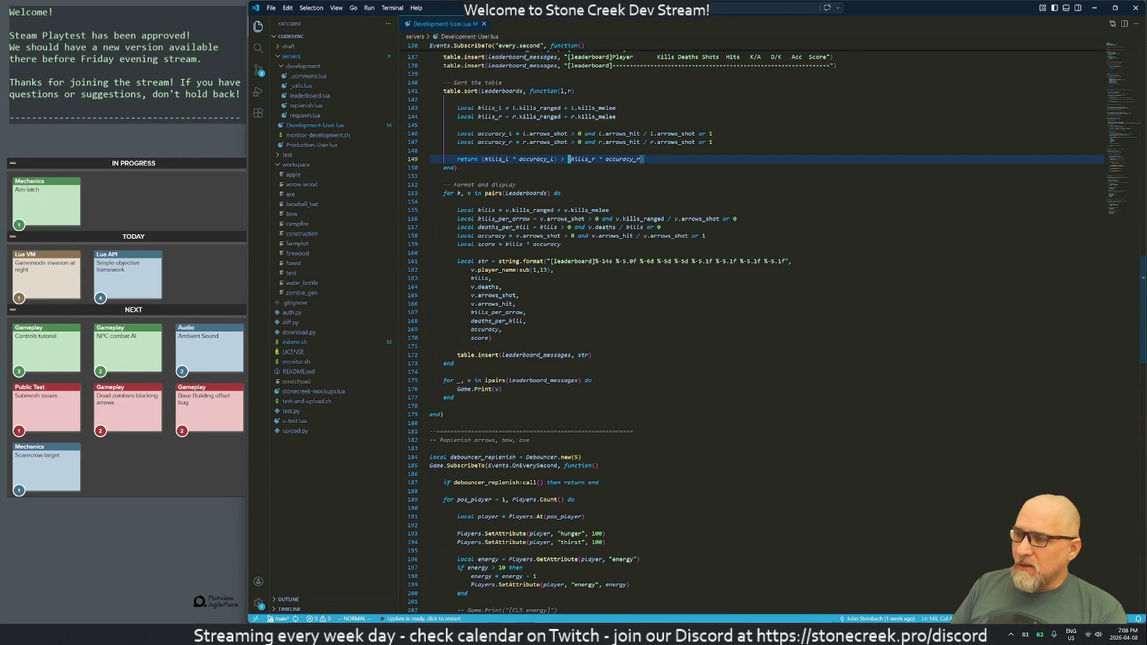
pyautogui.press('g')
pyautogui.press('g')
pyautogui.press('j')
pyautogui.press('j')
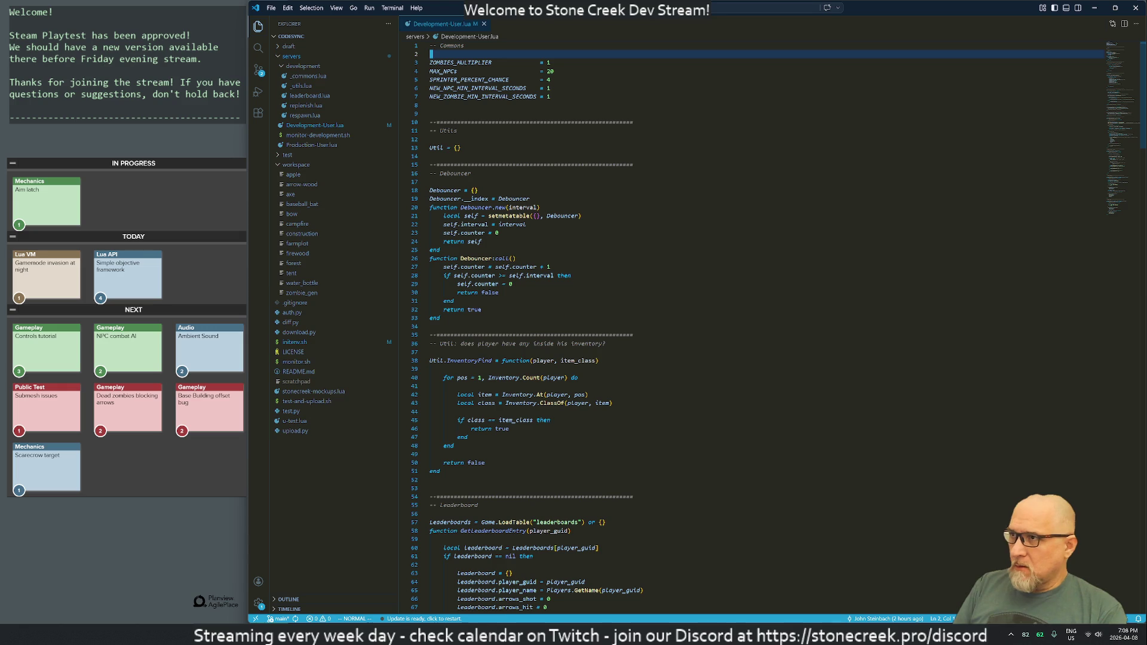
pyautogui.middleClick(431, 26)
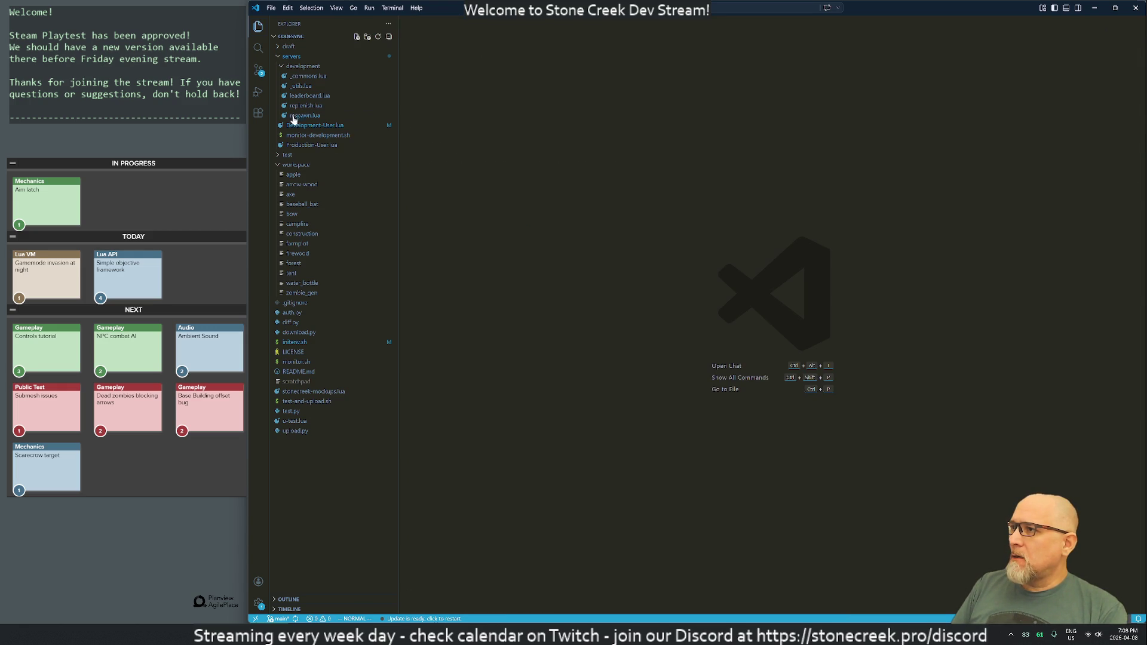
pyautogui.click(306, 76)
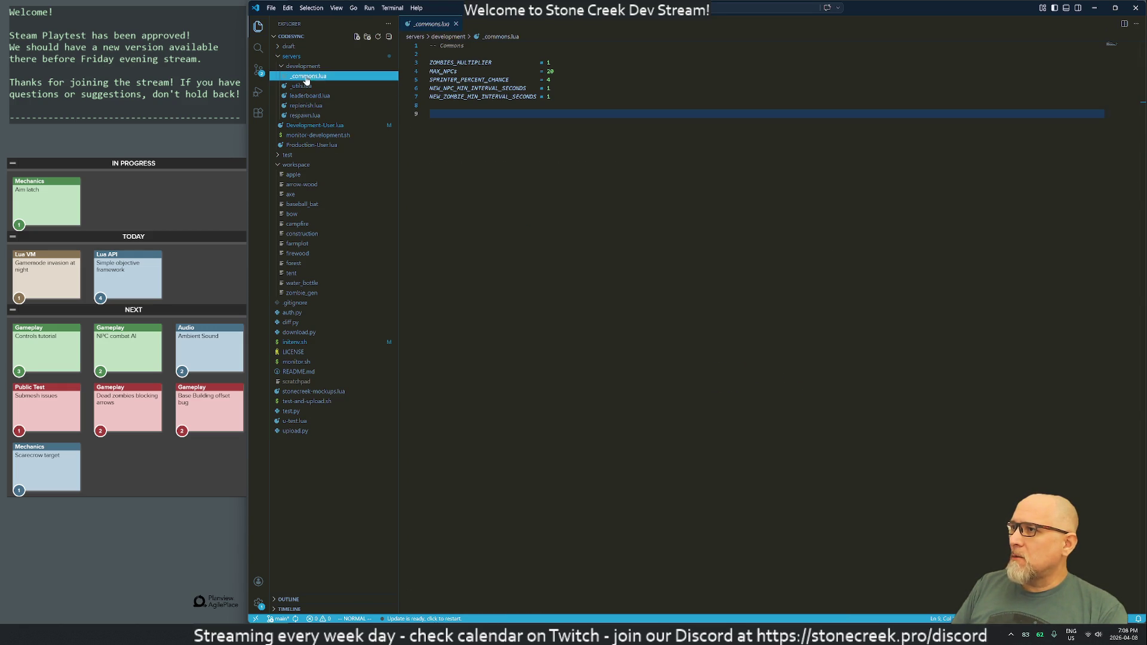
pyautogui.click(431, 114)
# - Set ZOMBIES_MULTIPLIER to 3 in _commons.lua
pyautogui.press('k')
pyautogui.press('k')
pyautogui.press('k')
pyautogui.press('A')
pyautogui.press('BackSpace')
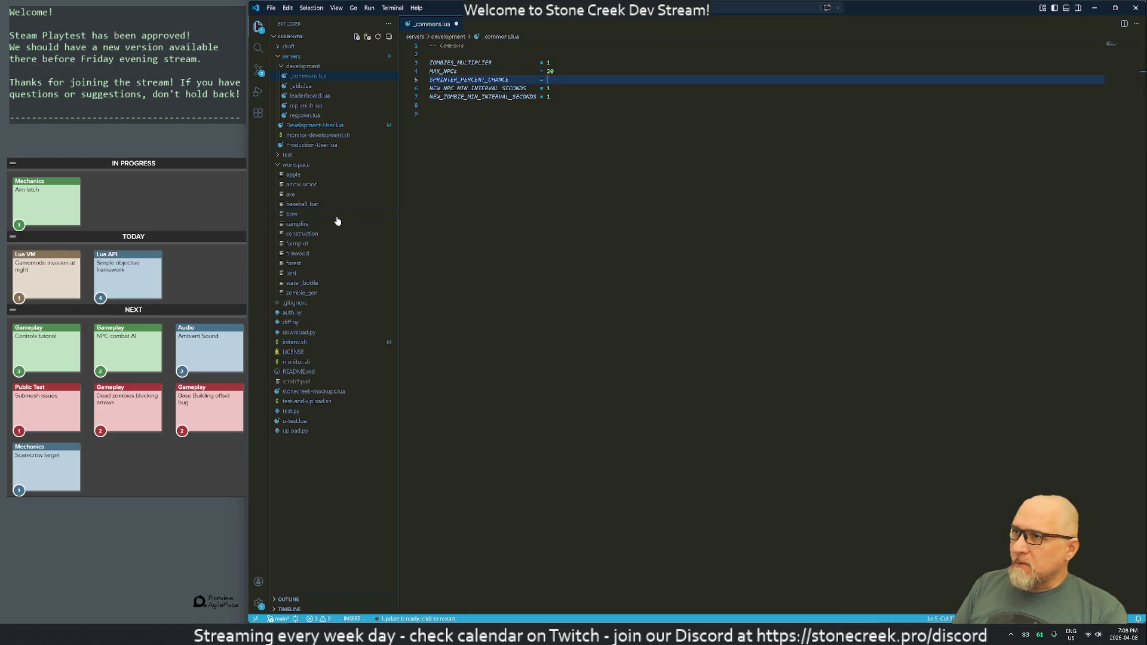
pyautogui.press('Escape')
pyautogui.press('k')
pyautogui.press('k')
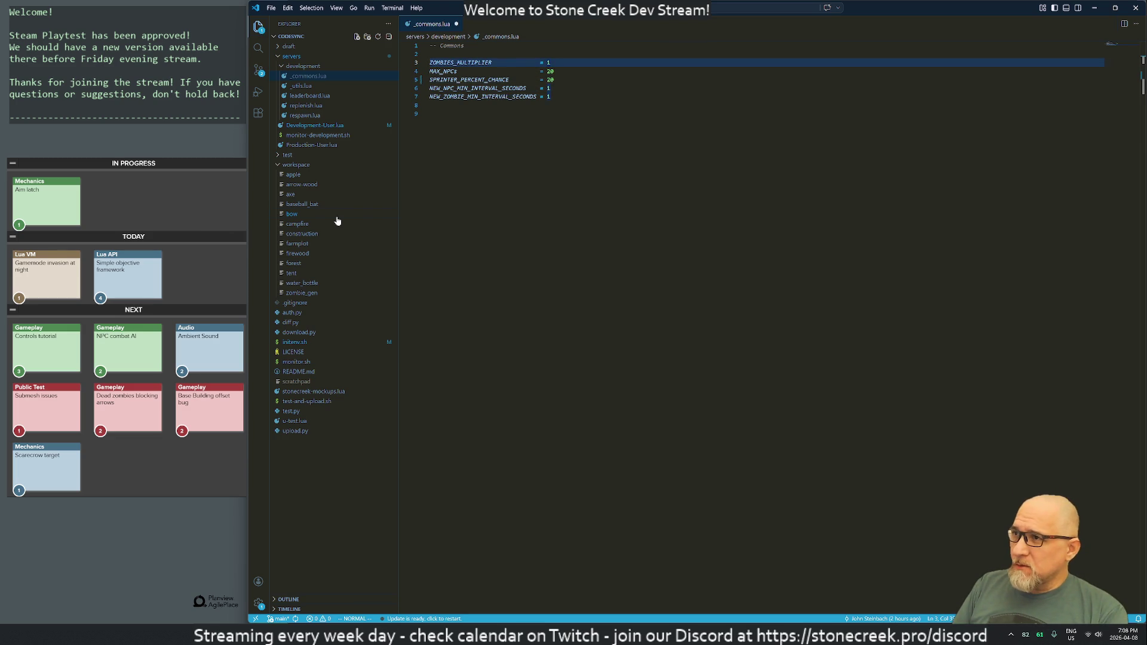
pyautogui.press('r')
pyautogui.press('3')
pyautogui.press('j')
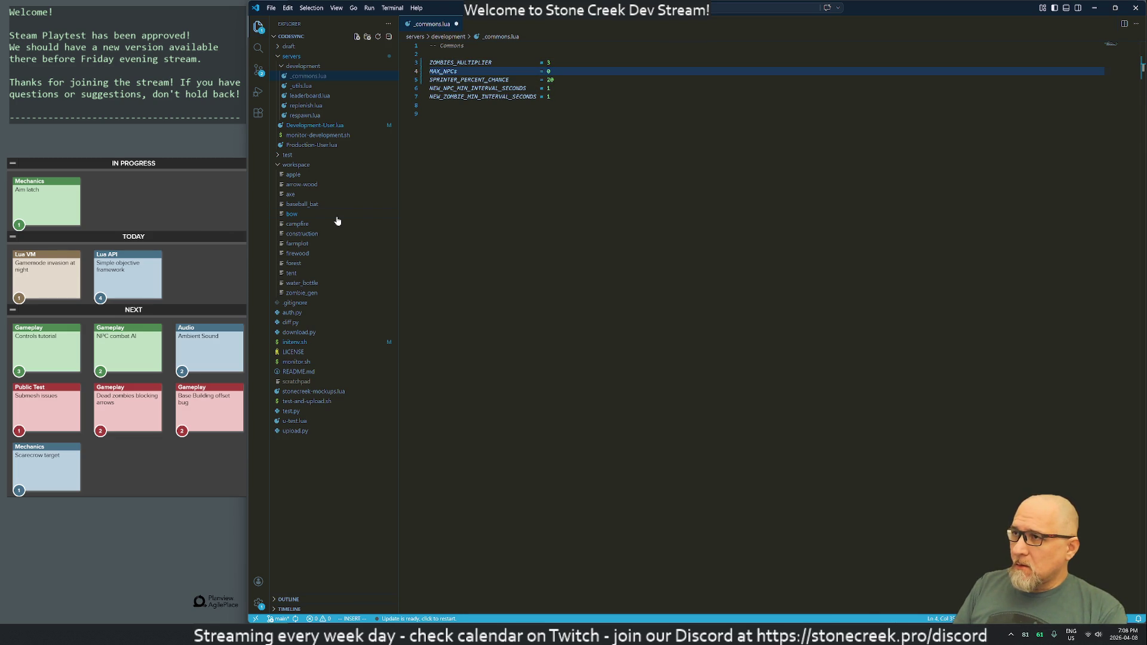
# - Change MAX_NPCS to 5, adjust the sprinter chance value, and save with :w
pyautogui.press('Escape')
pyautogui.press('x')
pyautogui.press('j')
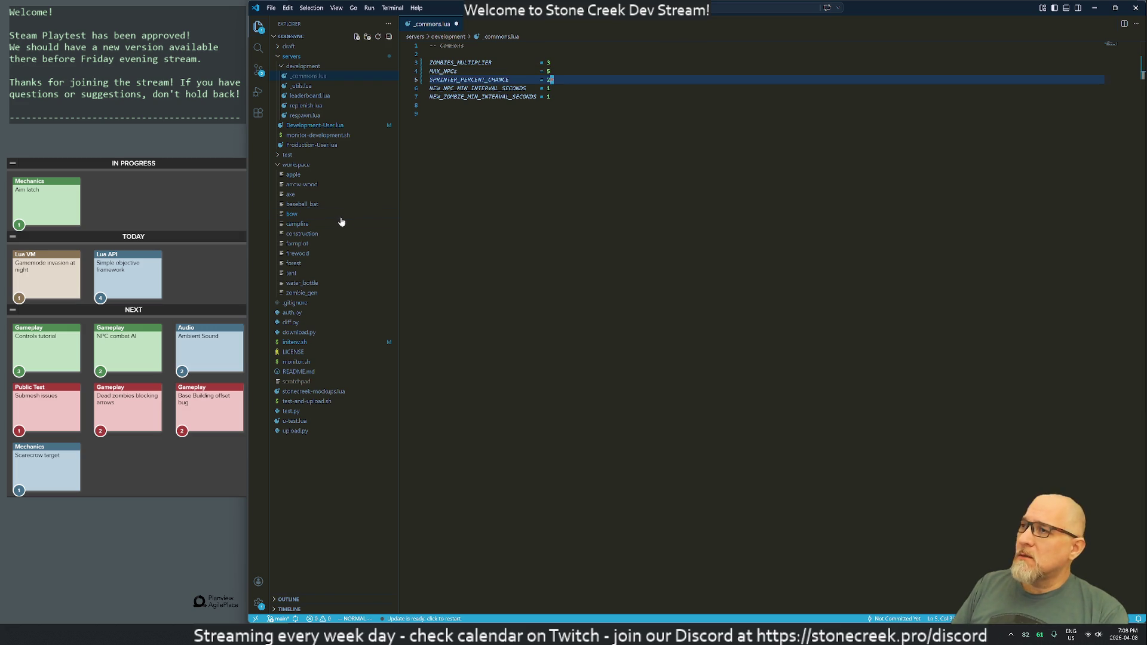
pyautogui.press('l')
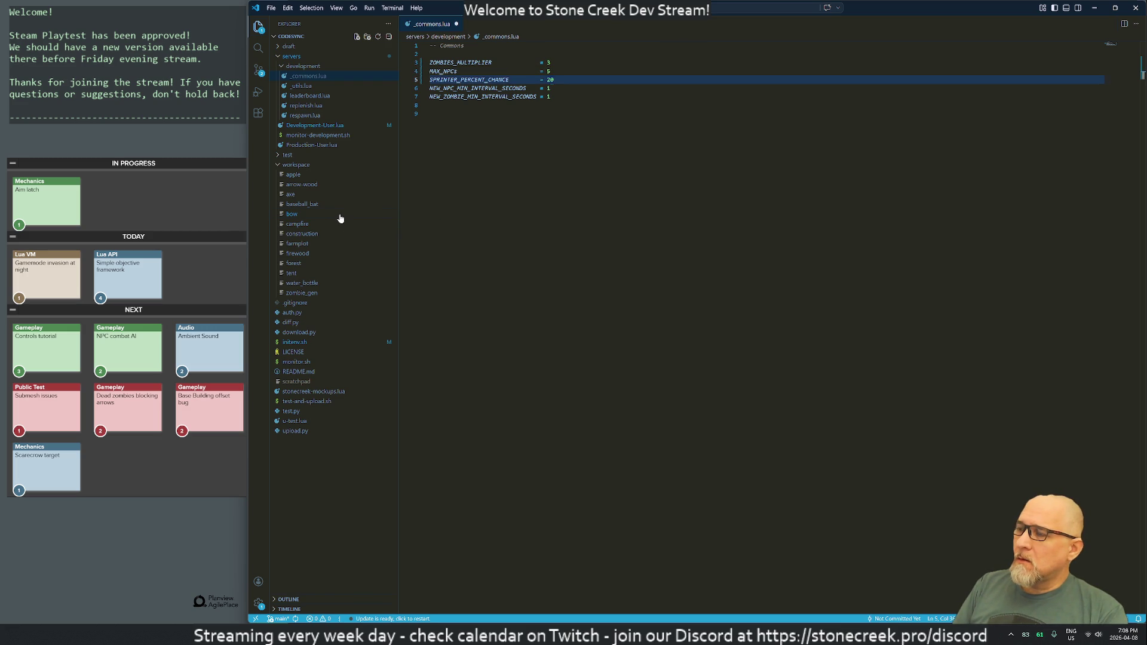
pyautogui.write('x:w')
pyautogui.press('Return')
# - Set NEW_ZOMBIE_MIN_INTERVAL_SECONDS to 3 and save the file with :w
pyautogui.press('j')
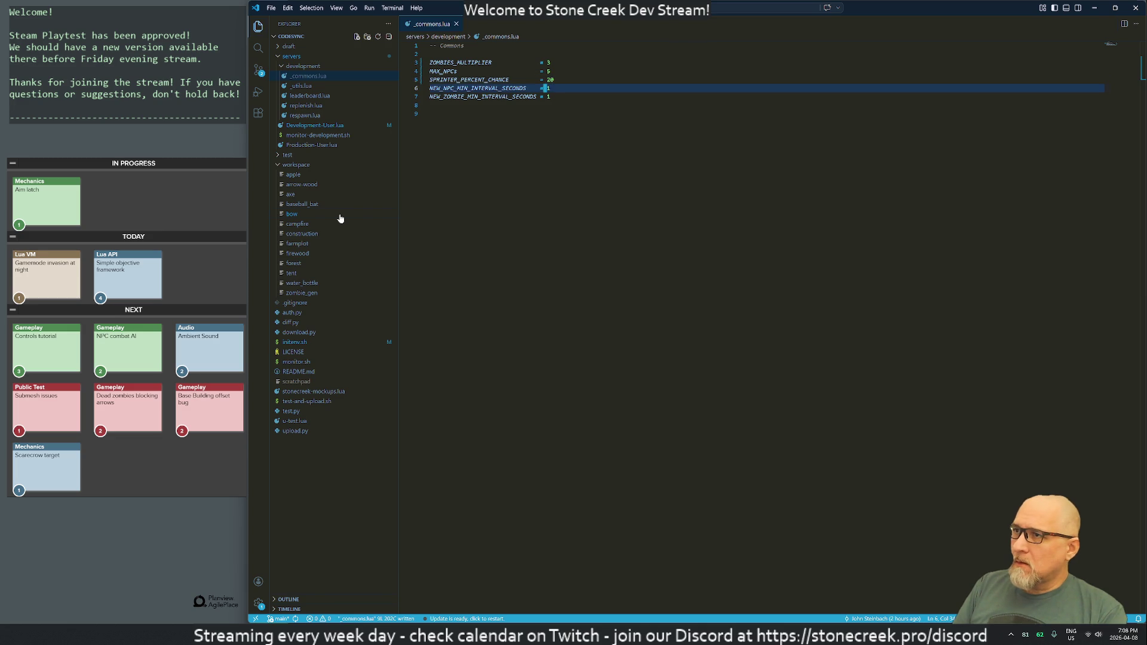
pyautogui.press('j')
pyautogui.press('r')
pyautogui.press('3')
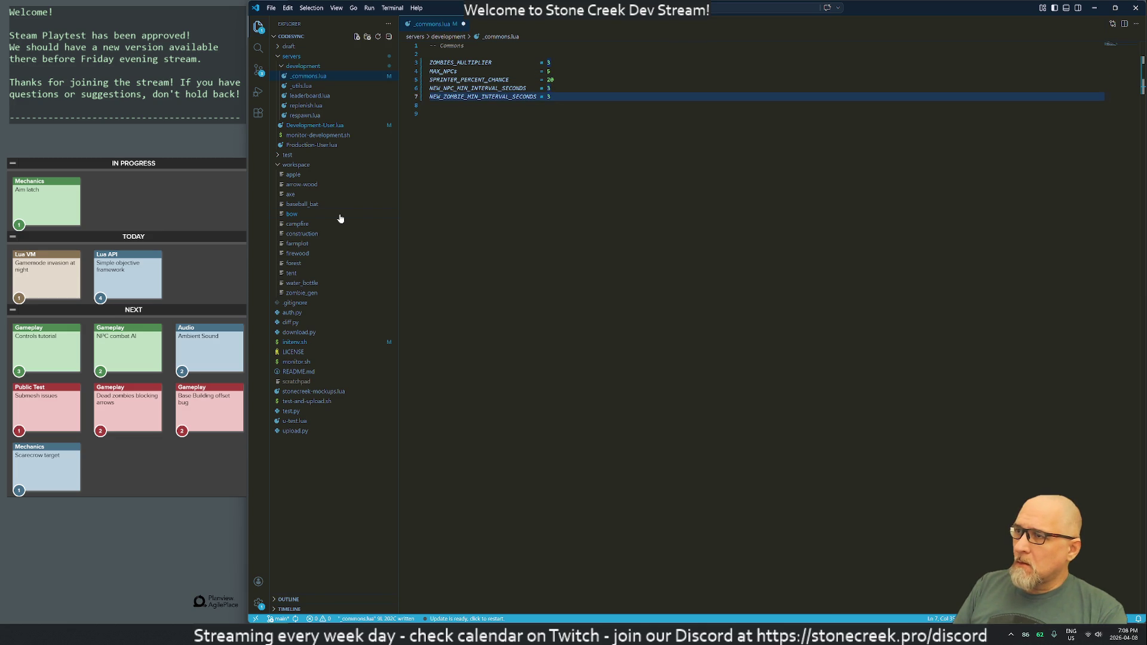
pyautogui.press('u')
pyautogui.press('k')
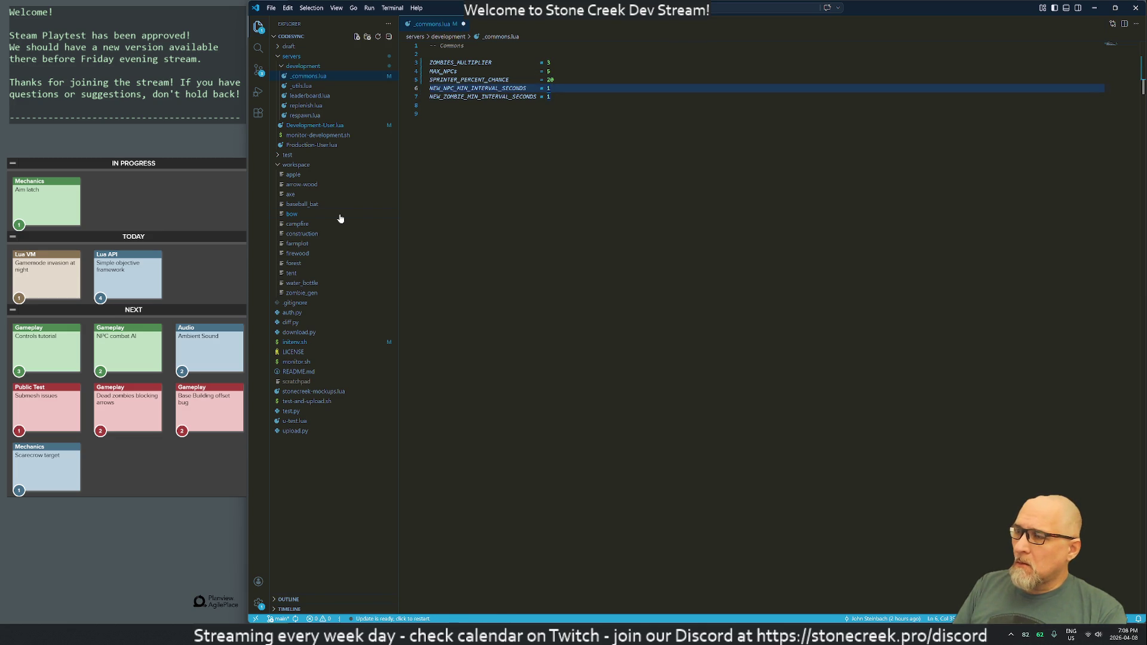
pyautogui.press('j')
pyautogui.write('r3j')
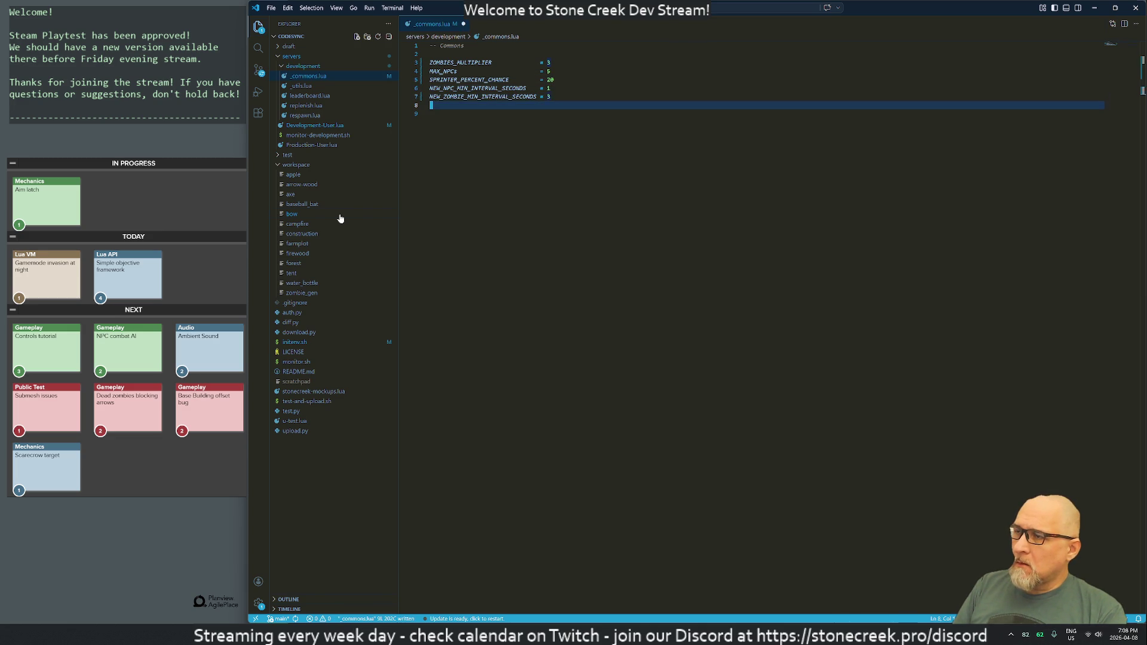
pyautogui.write(':w')
pyautogui.press('Return')
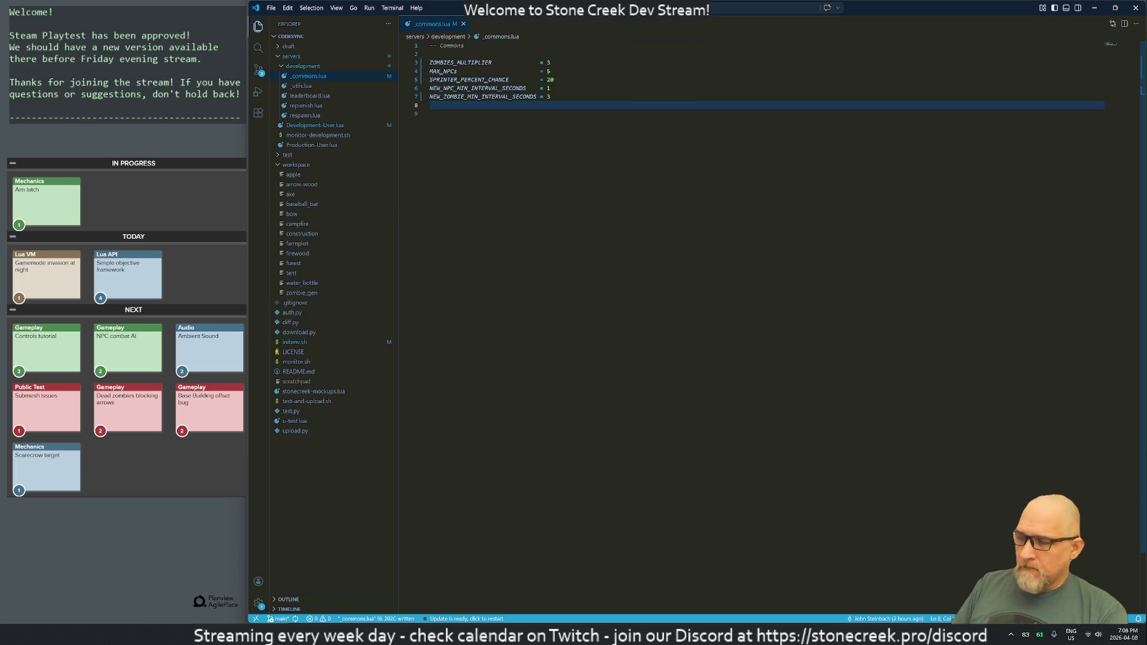
pyautogui.press('super')
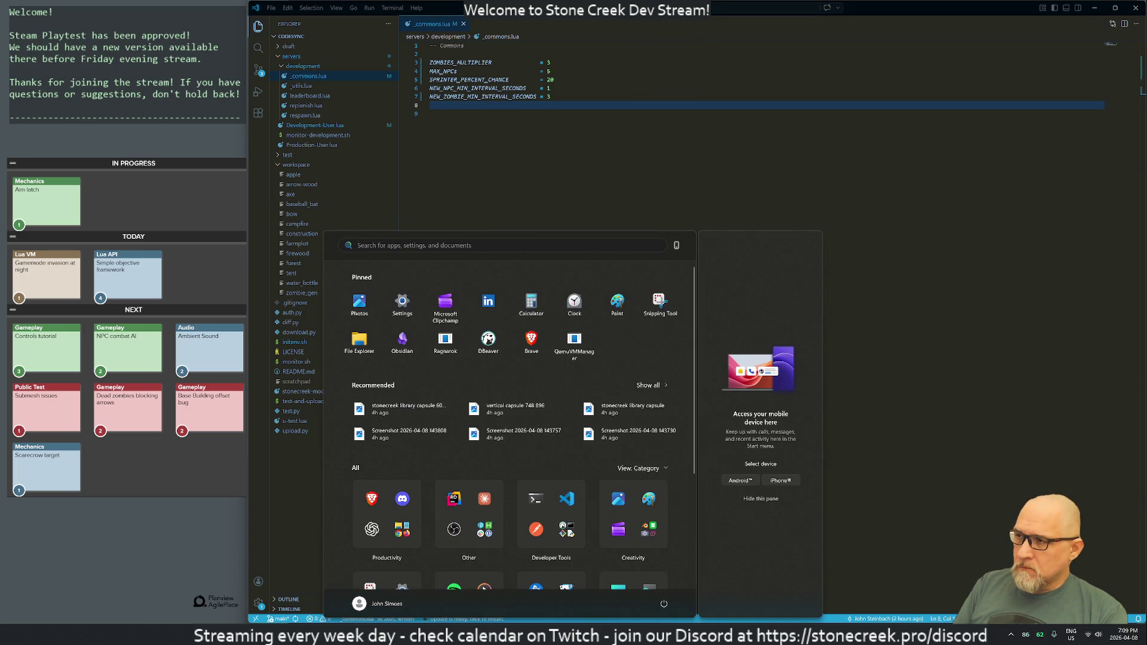
# - Launch the terminal, list the servers folder, and start ./monitor-development.sh
pyautogui.write('terminal')
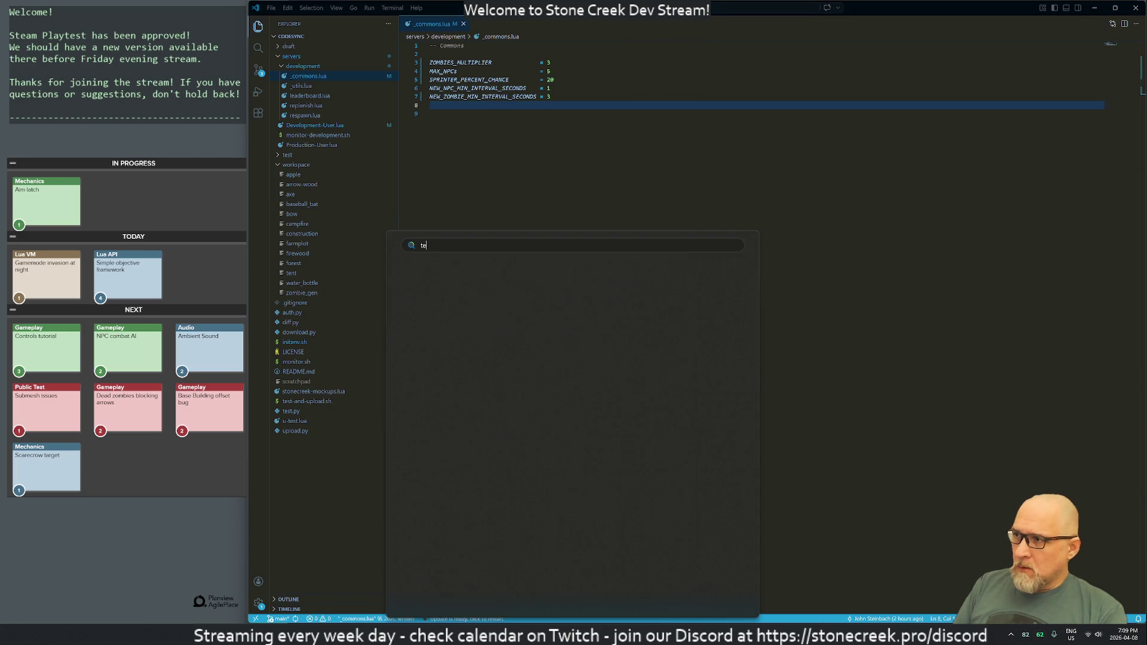
pyautogui.press('Return')
pyautogui.write('cd home/codesync/servers/')
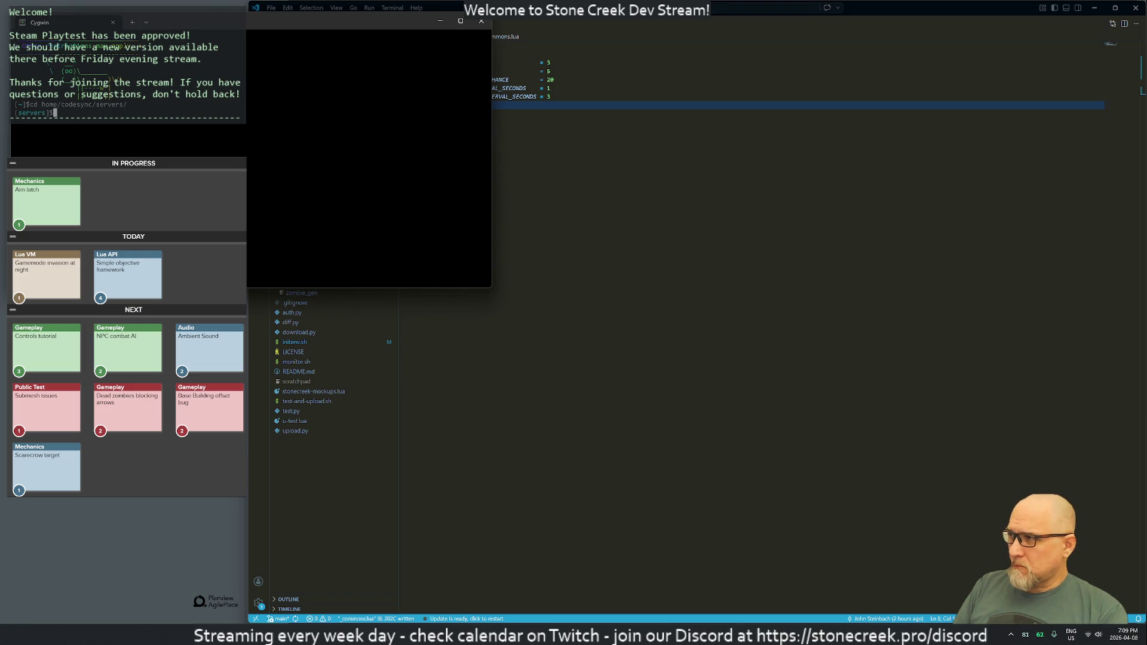
pyautogui.write('ls')
pyautogui.press('Return')
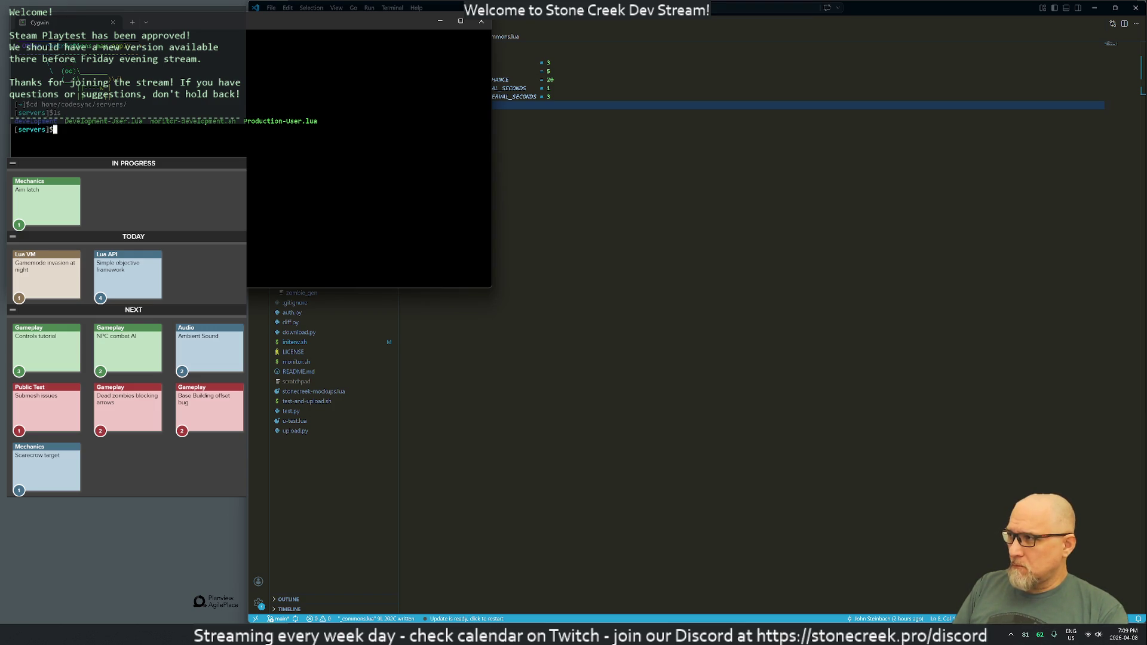
pyautogui.write('./moni')
pyautogui.press('Tab')
pyautogui.press('Return')
pyautogui.moveTo(276, 19)
pyautogui.mouseDown()
pyautogui.moveTo(287, 42)
pyautogui.moveTo(908, 263)
pyautogui.moveTo(1146, 269)
pyautogui.mouseUp()
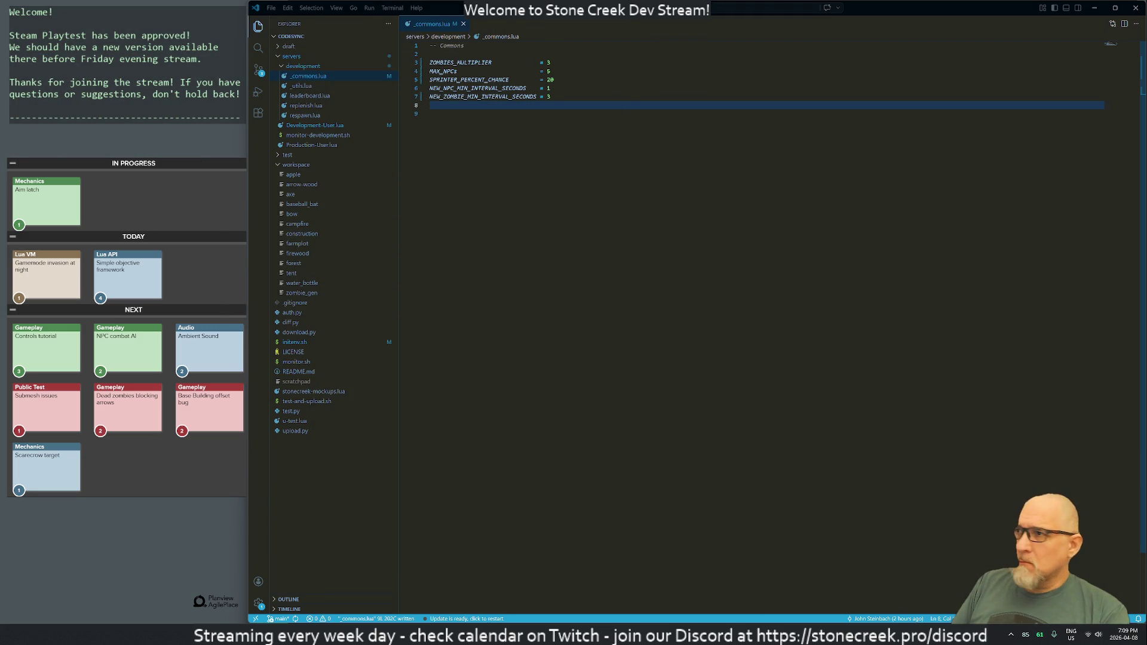
# - Delete the trailing empty line in _commons.lua and resave it with :w
pyautogui.click(432, 113)
pyautogui.press('d')
pyautogui.press('d')
pyautogui.write(':w')
pyautogui.press('Return')
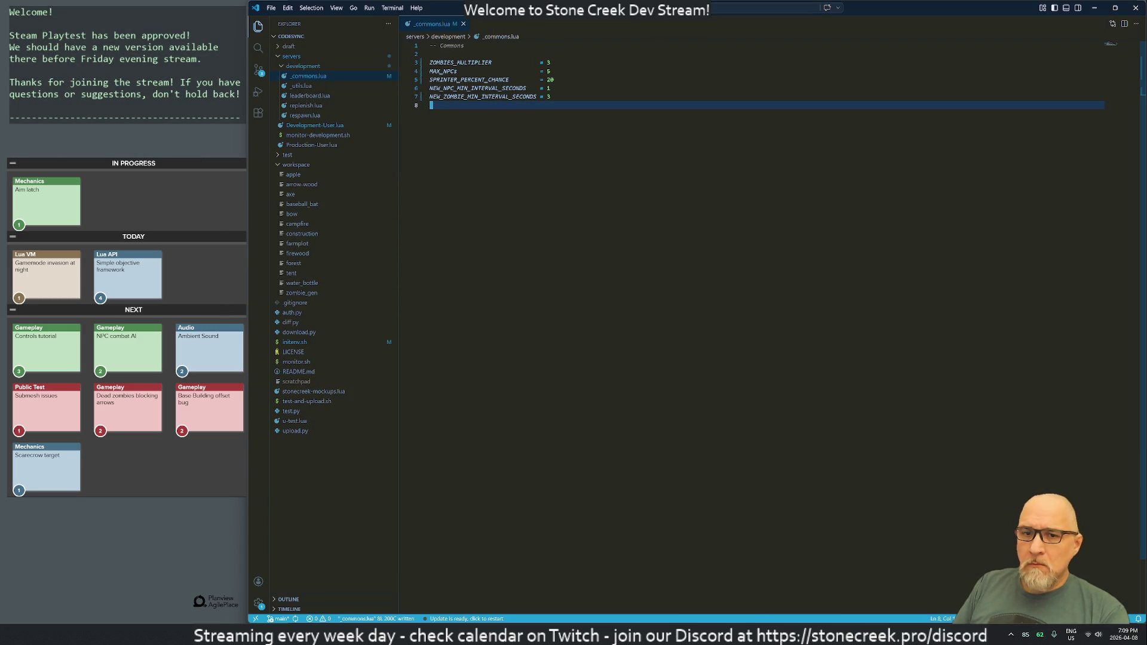
pyautogui.hotkey('alt', 'Tab')
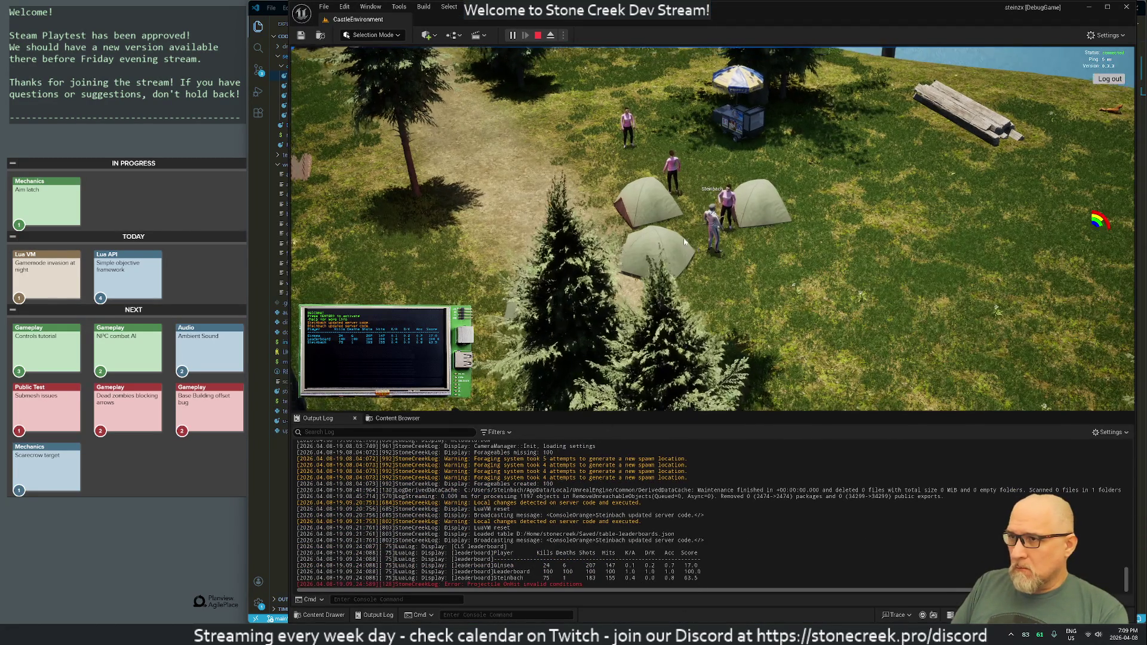
# - Walk the survivor through the camp along the path, zoom in, and shoot an arrow at a nearby NPC
pyautogui.press('s')
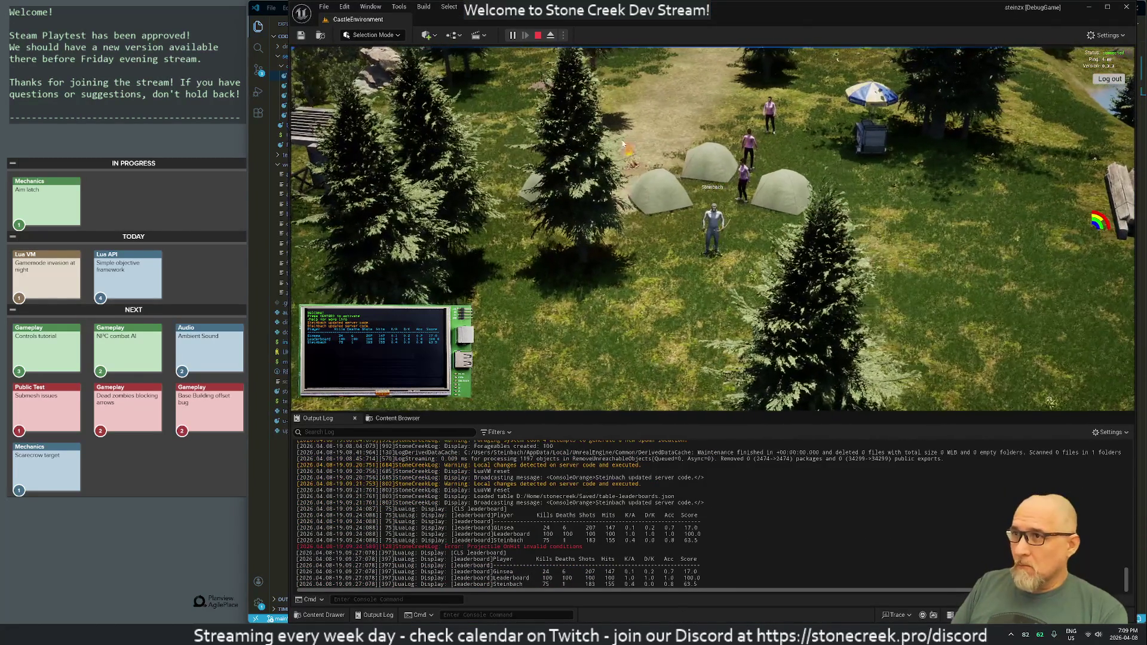
pyautogui.press('s')
pyautogui.press('s')
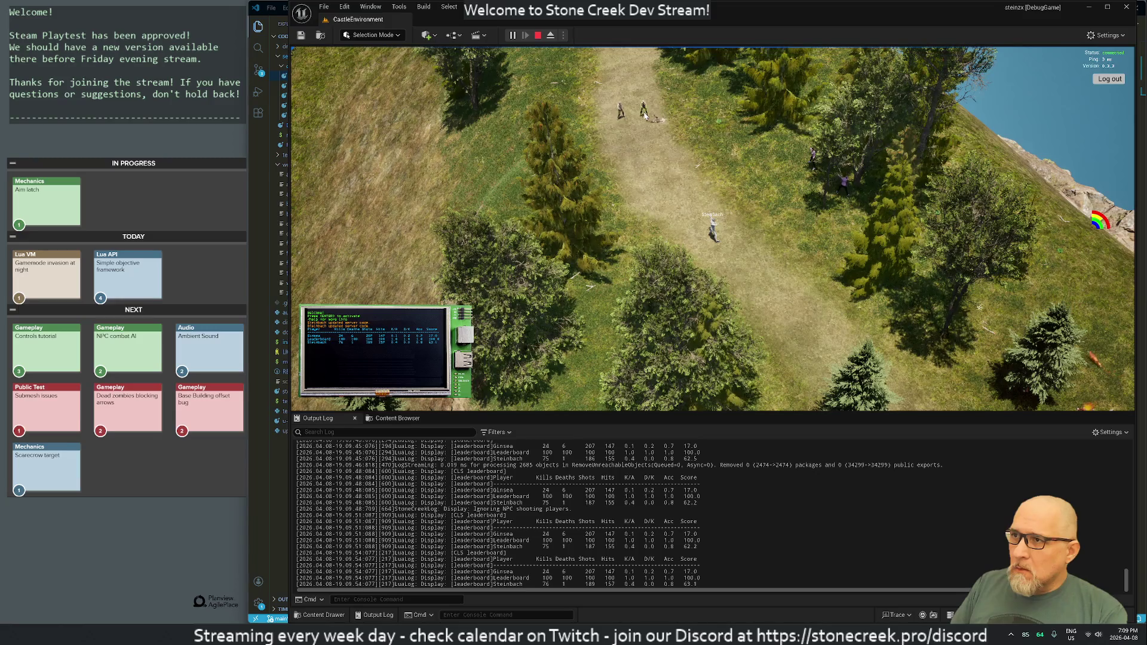
pyautogui.press('s')
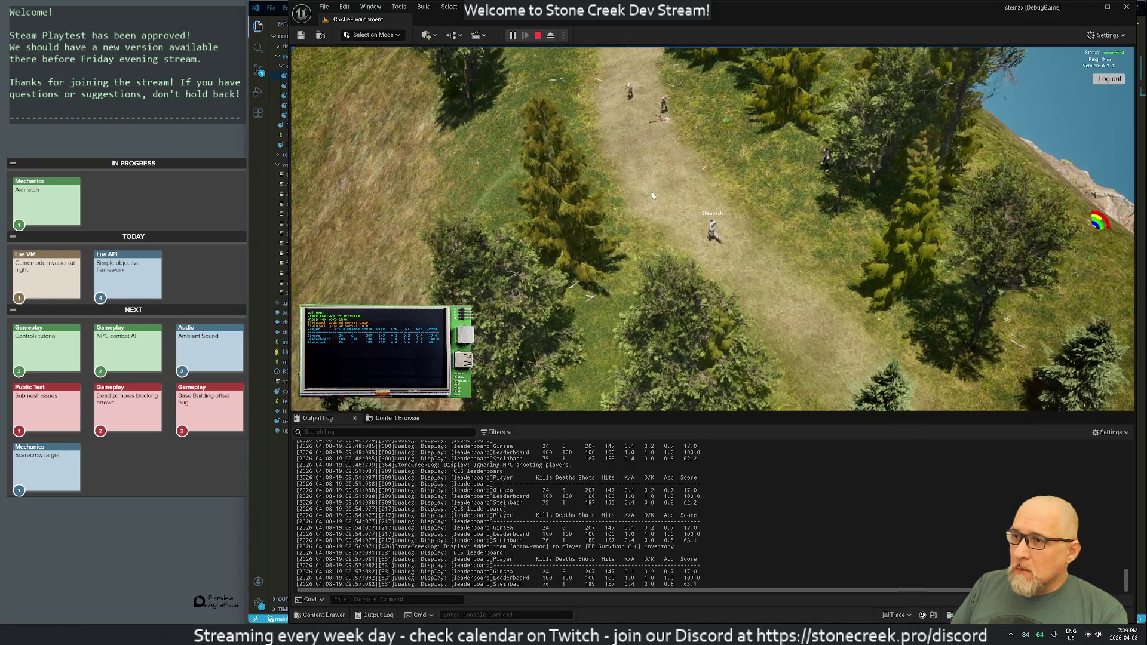
pyautogui.scroll(3, 653, 195)
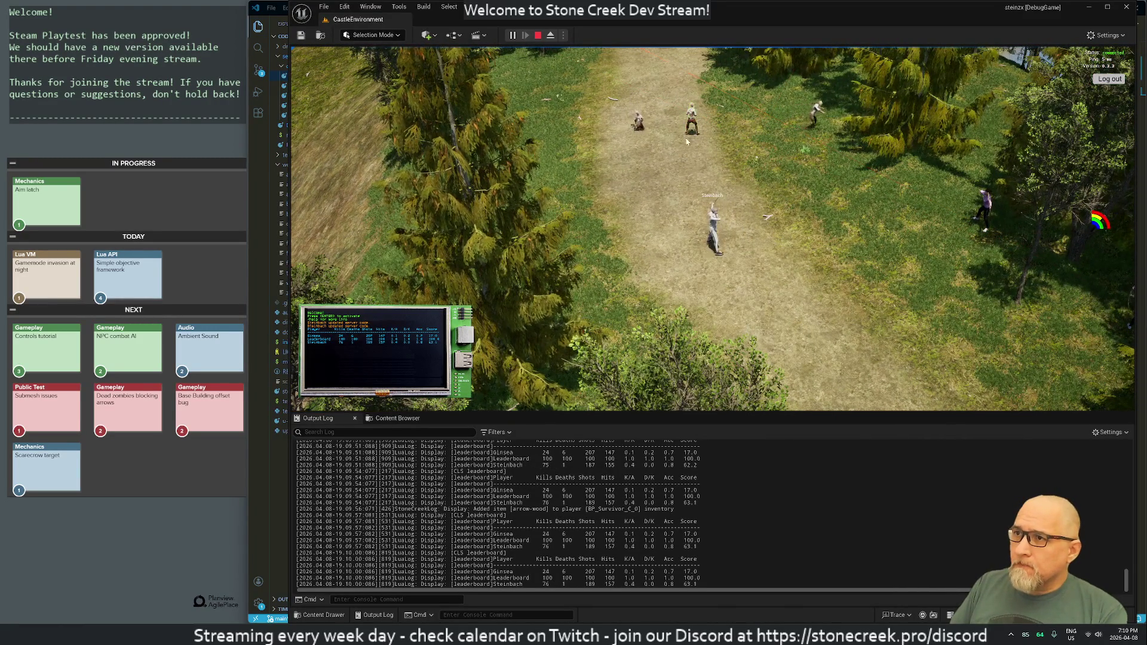
pyautogui.click(693, 128)
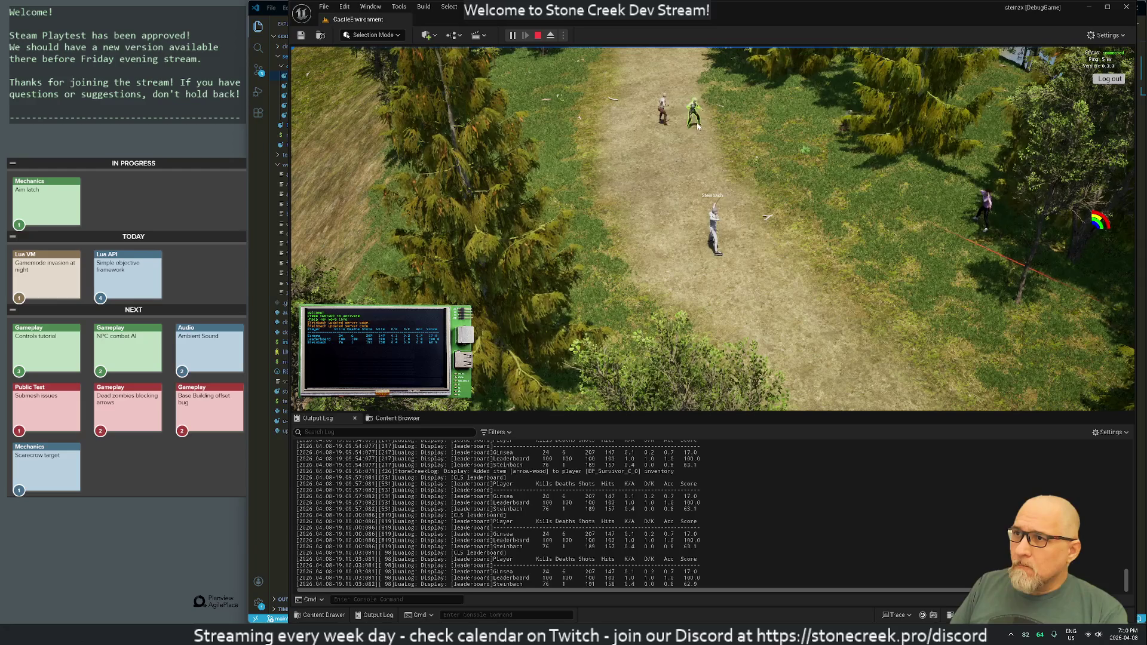
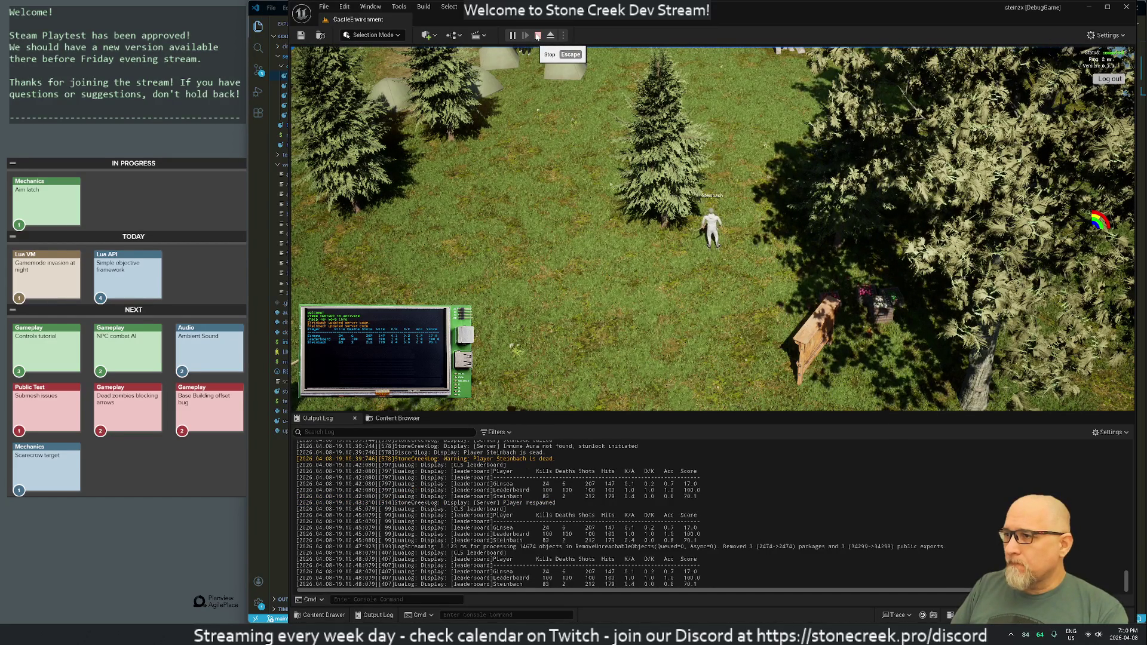
# - Stop the running play session and bring up _commons.lua in VS Code
pyautogui.click(536, 36)
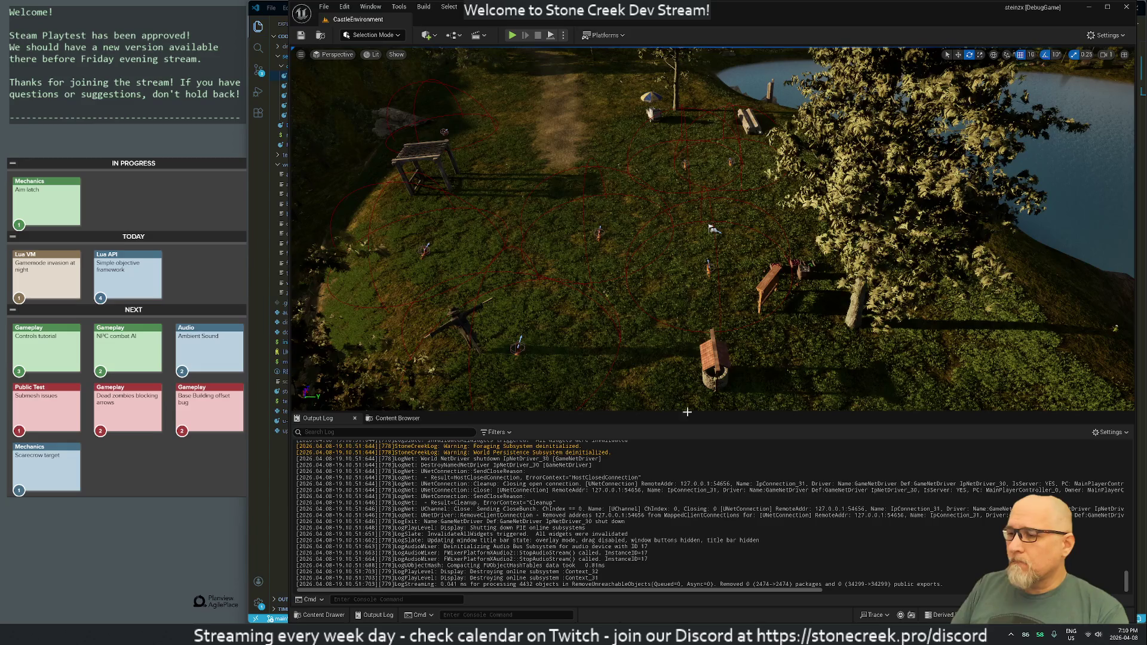
pyautogui.hotkey('alt', 'Tab')
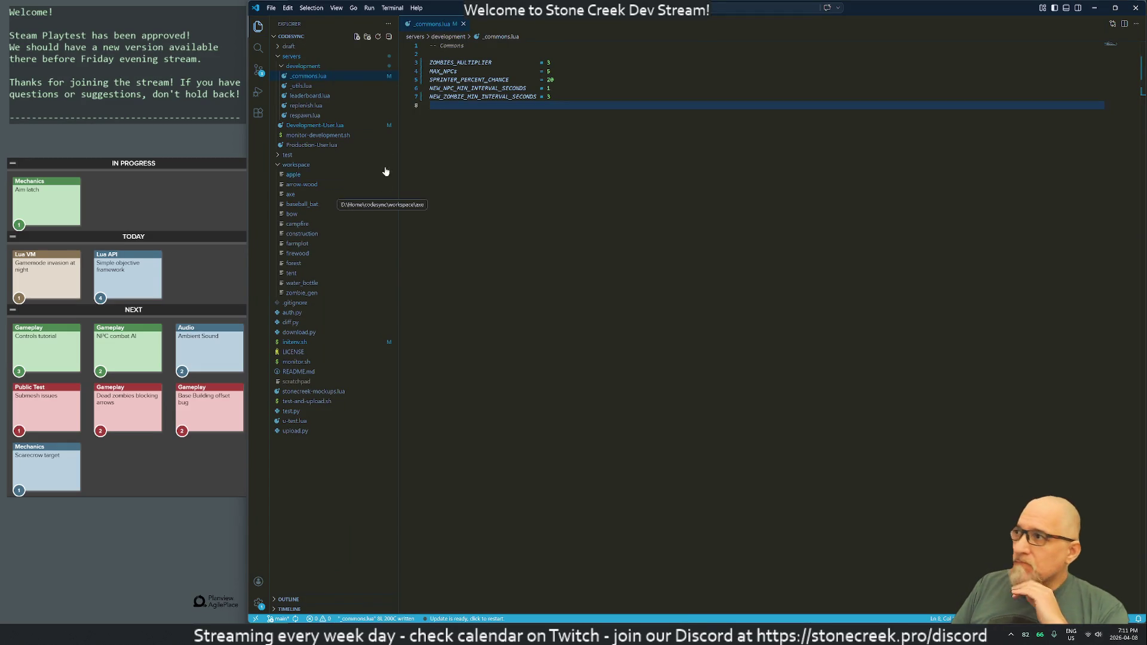
# - Open leaderboard.lua and select its leaderboard update code, lines 76–127, for copying
pyautogui.click(306, 96)
pyautogui.scroll(2, 770, 275)
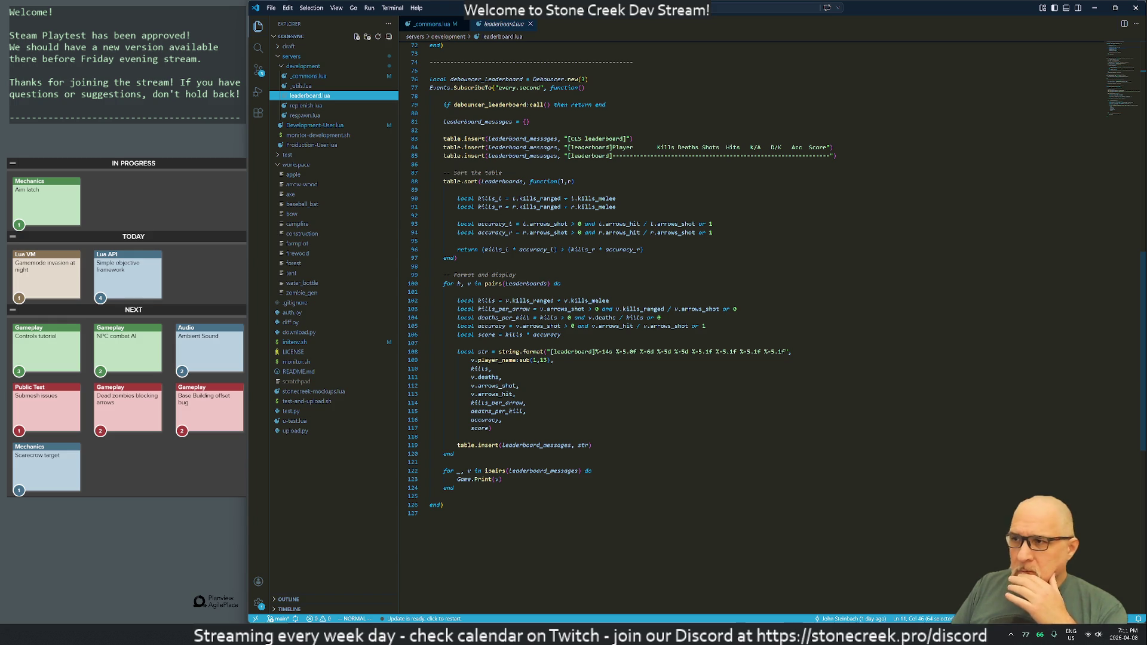
pyautogui.hotkey('shift', 'v')
pyautogui.press('k')
pyautogui.press('k')
pyautogui.press('k')
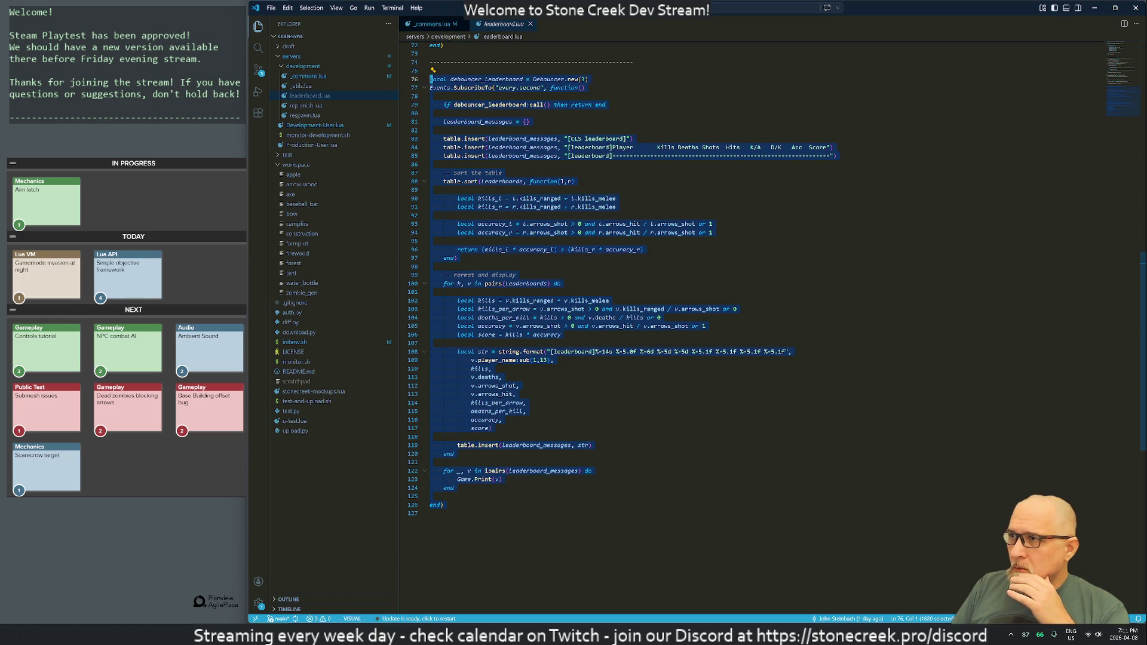
pyautogui.rightClick(454, 83)
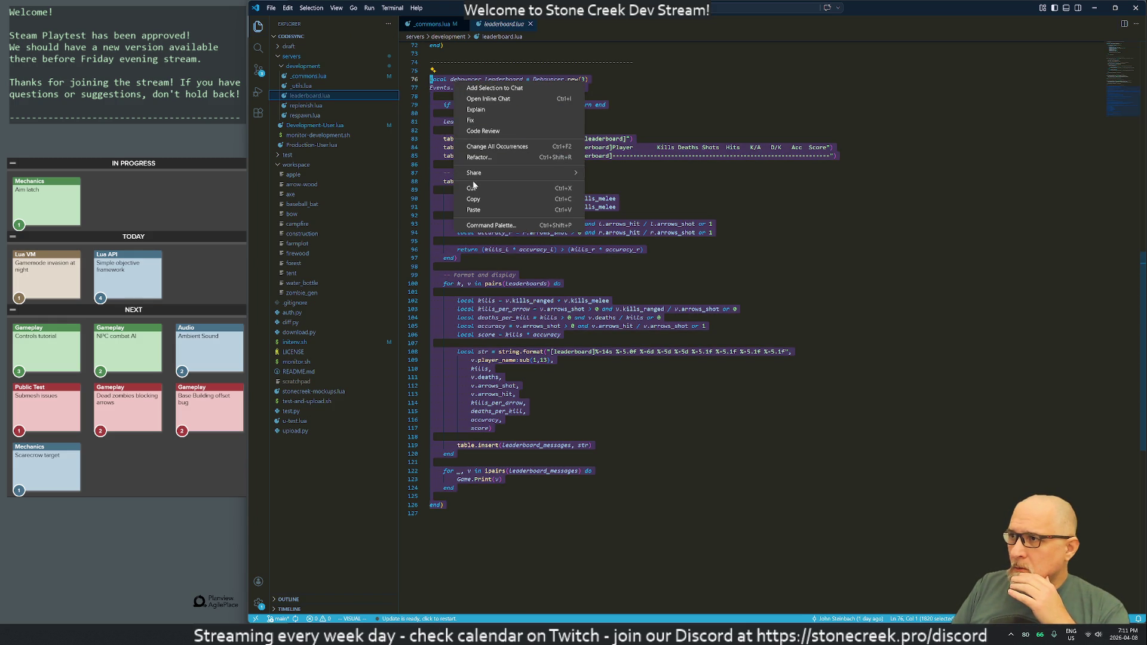
# - Ask a new Claude chat why sorting fails, pasting the copied leaderboard Lua code below
pyautogui.click(476, 200)
pyautogui.hotkey('alt', 'Tab')
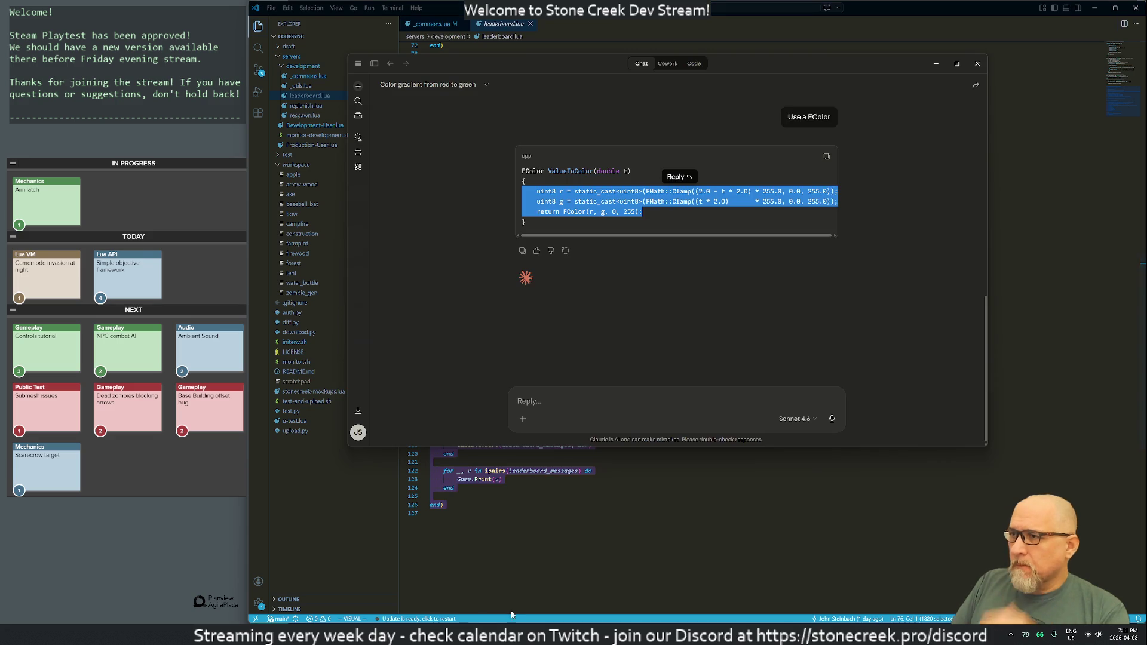
pyautogui.click(358, 85)
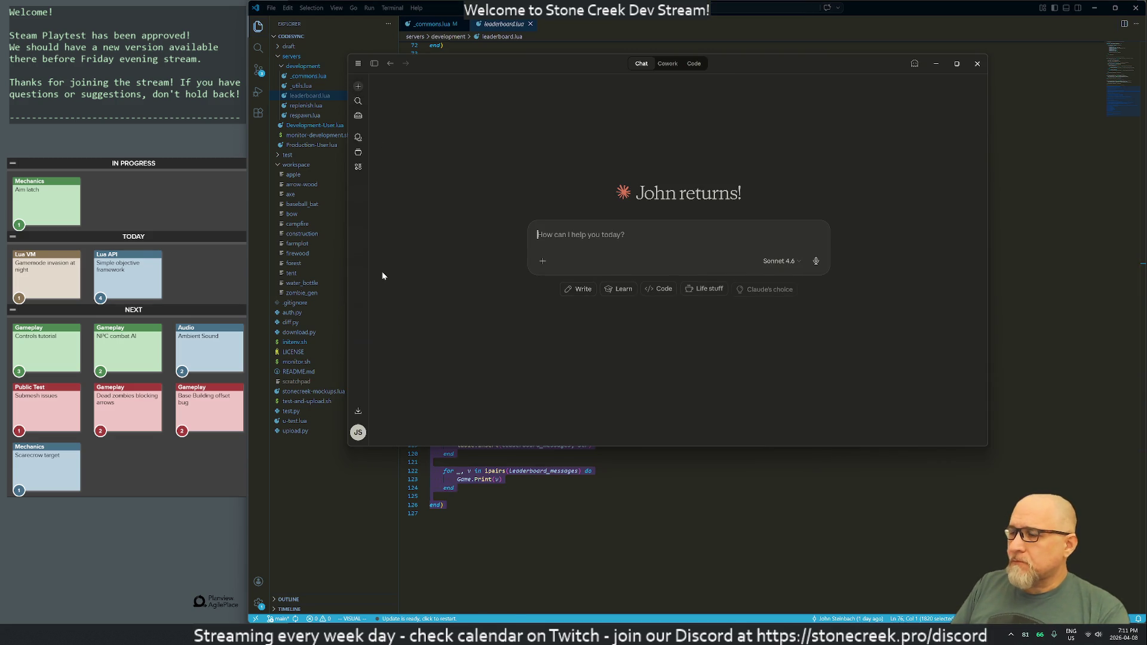
pyautogui.write('Sorting is')
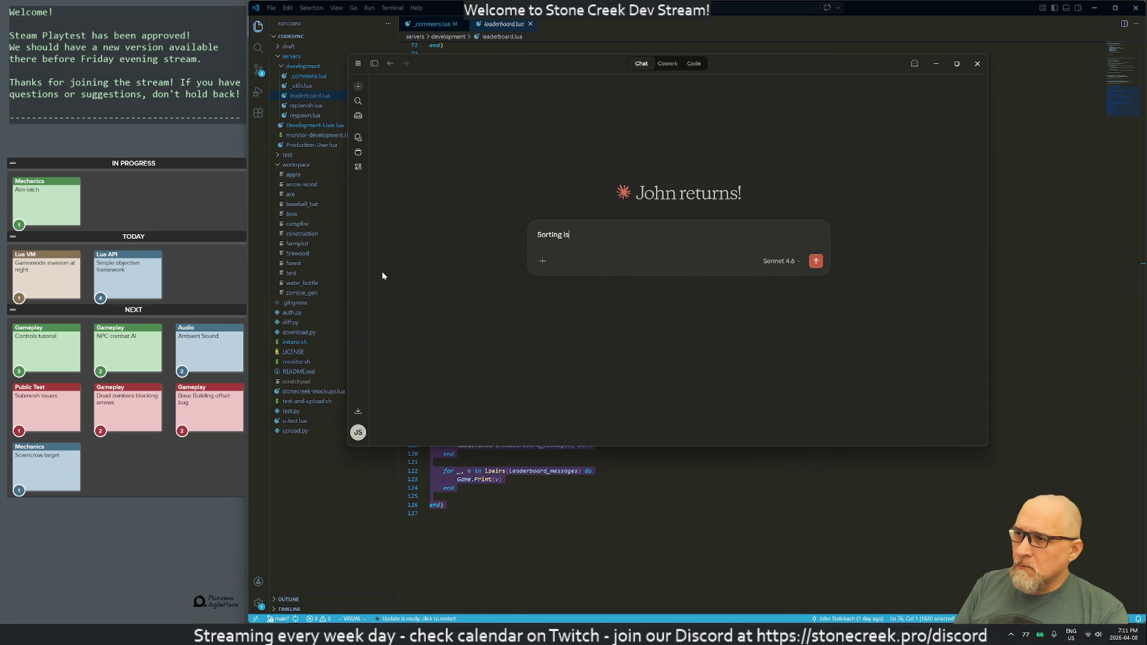
pyautogui.write(' not working!')
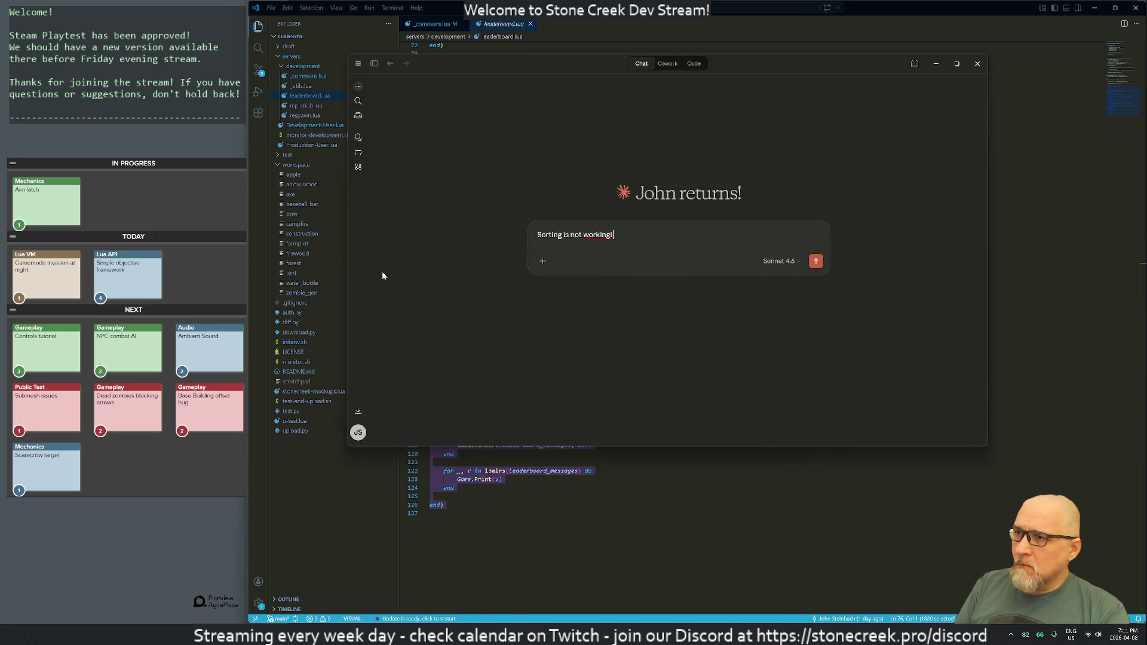
pyautogui.write(' elu')
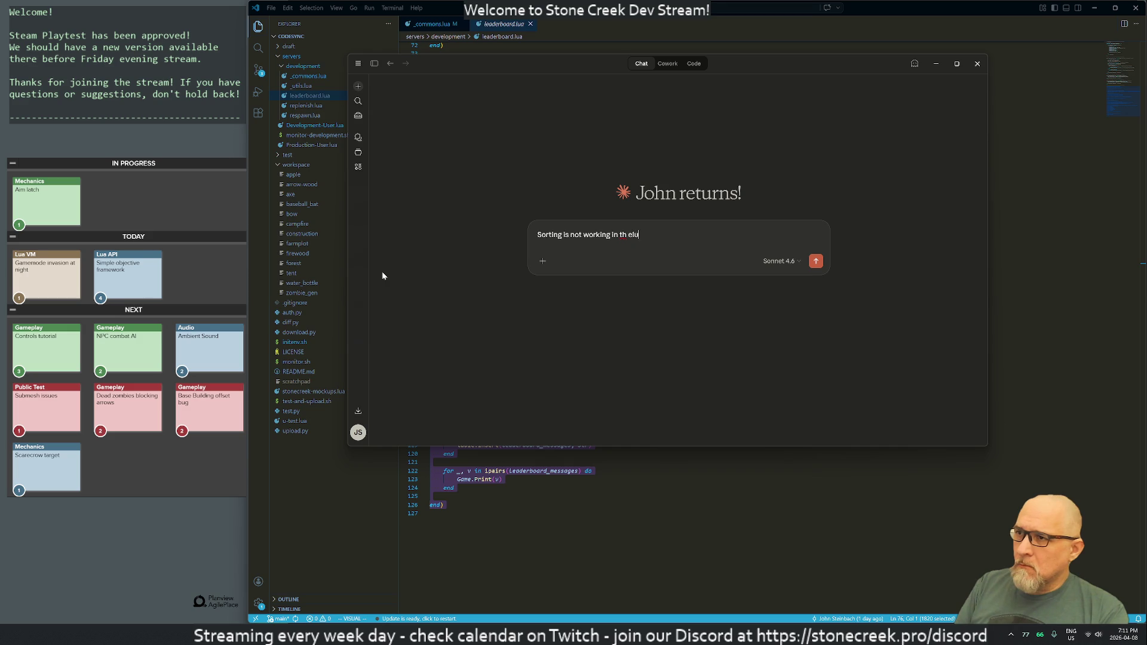
pyautogui.write('ua code below')
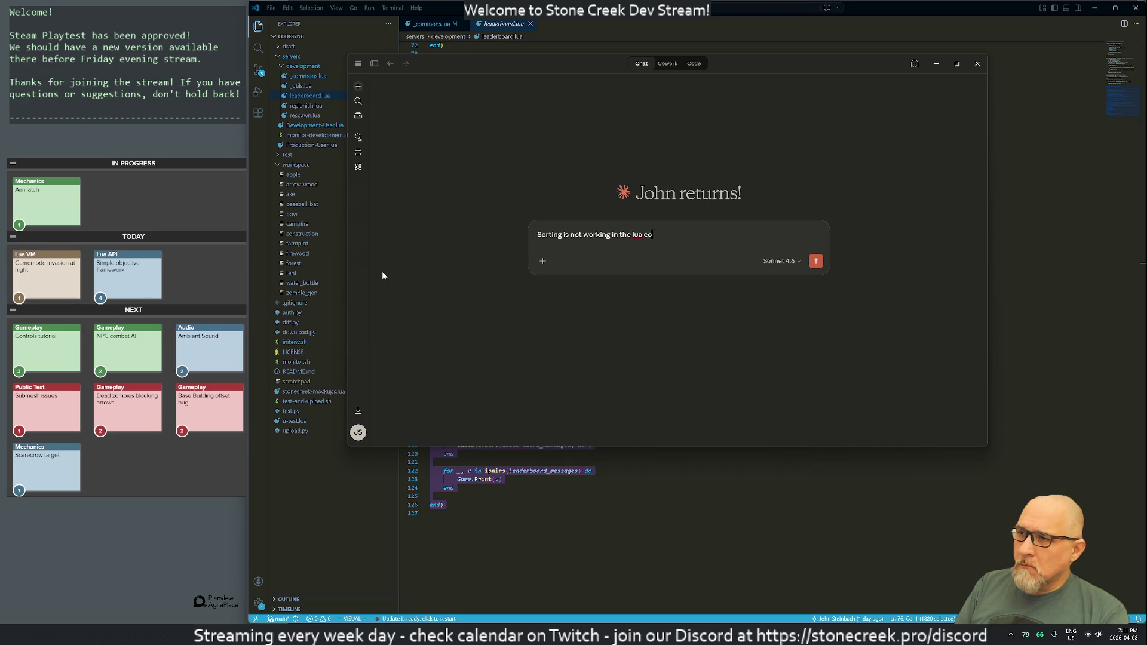
pyautogui.hotkey('shift', 'Return')
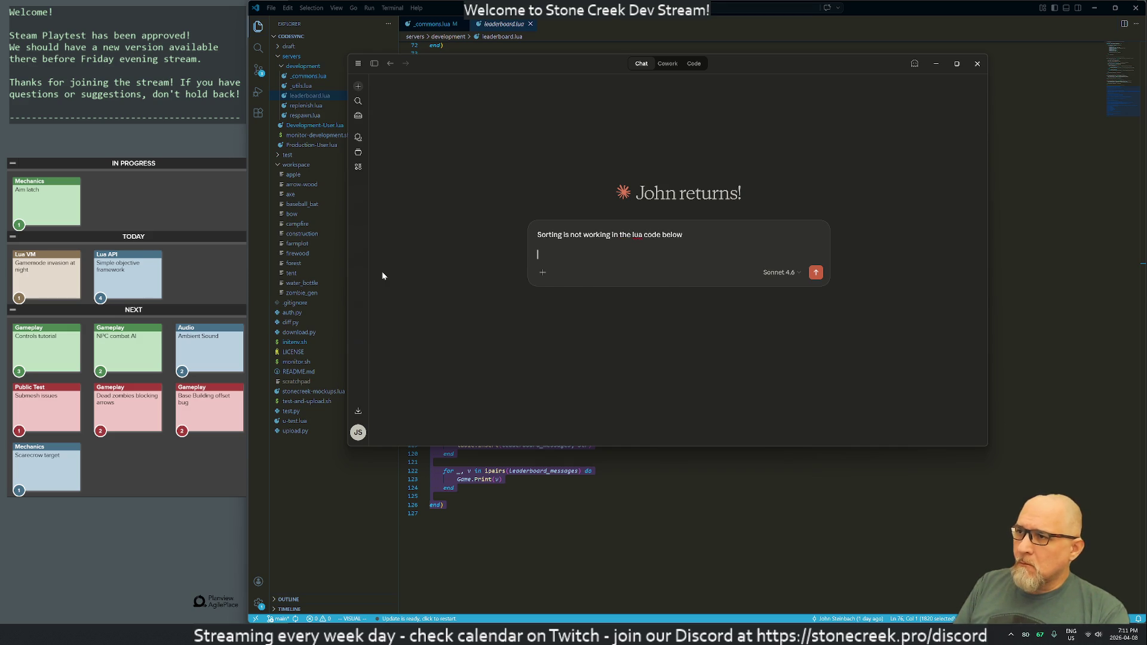
pyautogui.hotkey('ctrl', 'v')
pyautogui.press('Return')
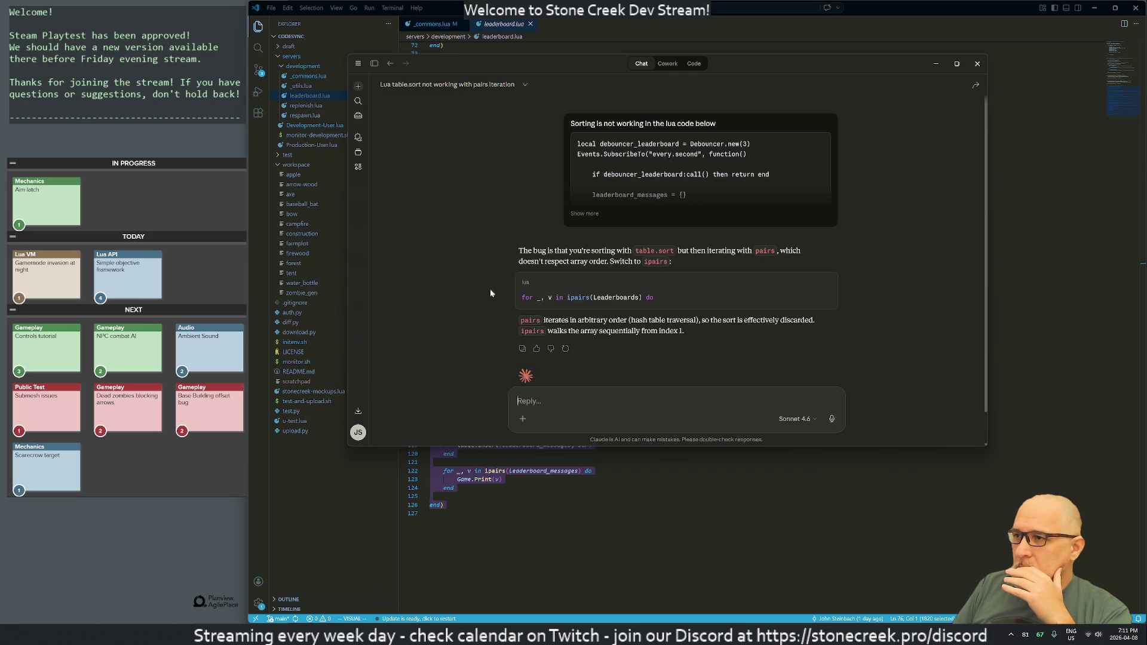
pyautogui.hotkey('alt', 'Tab')
pyautogui.click(431, 343)
# - Change line 100's loop to 'for _, v in ipairs' and save leaderboard.lua with :w
pyautogui.press('k')
pyautogui.press('k')
pyautogui.press('k')
pyautogui.press('w')
pyautogui.press('w')
pyautogui.press('_')
pyautogui.press('w')
pyautogui.press('w')
pyautogui.press('w')
pyautogui.write('in i')
pyautogui.press('Escape')
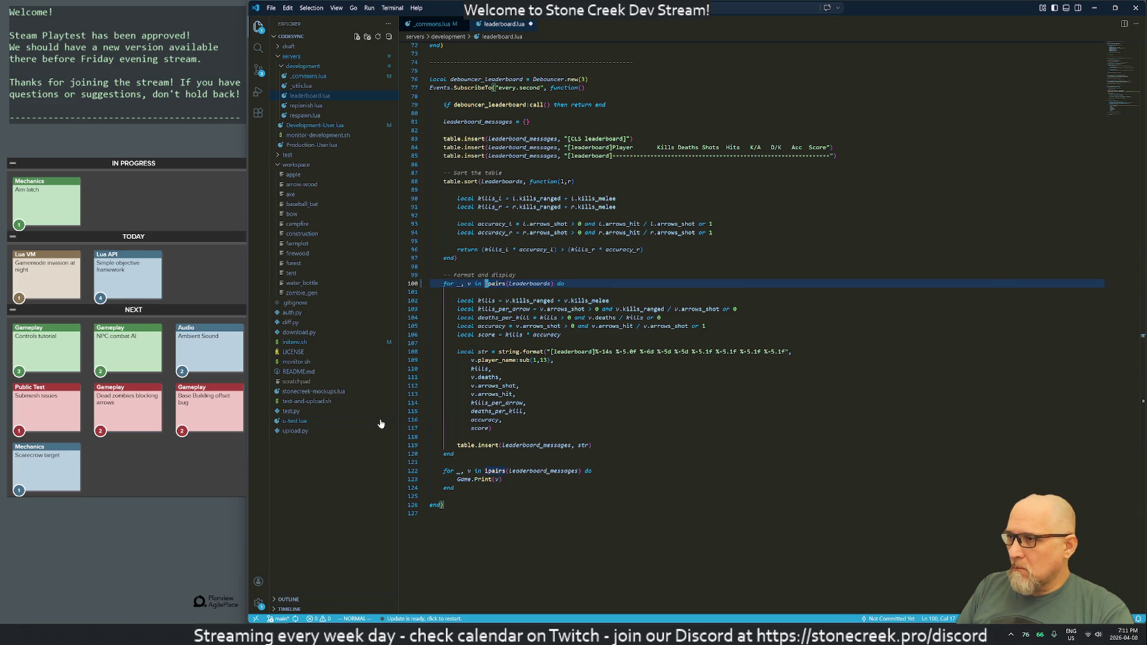
pyautogui.hotkey('alt', 'Tab')
pyautogui.hotkey('alt', 'Tab')
pyautogui.hotkey('alt', 'Tab')
pyautogui.hotkey('alt', 'Tab')
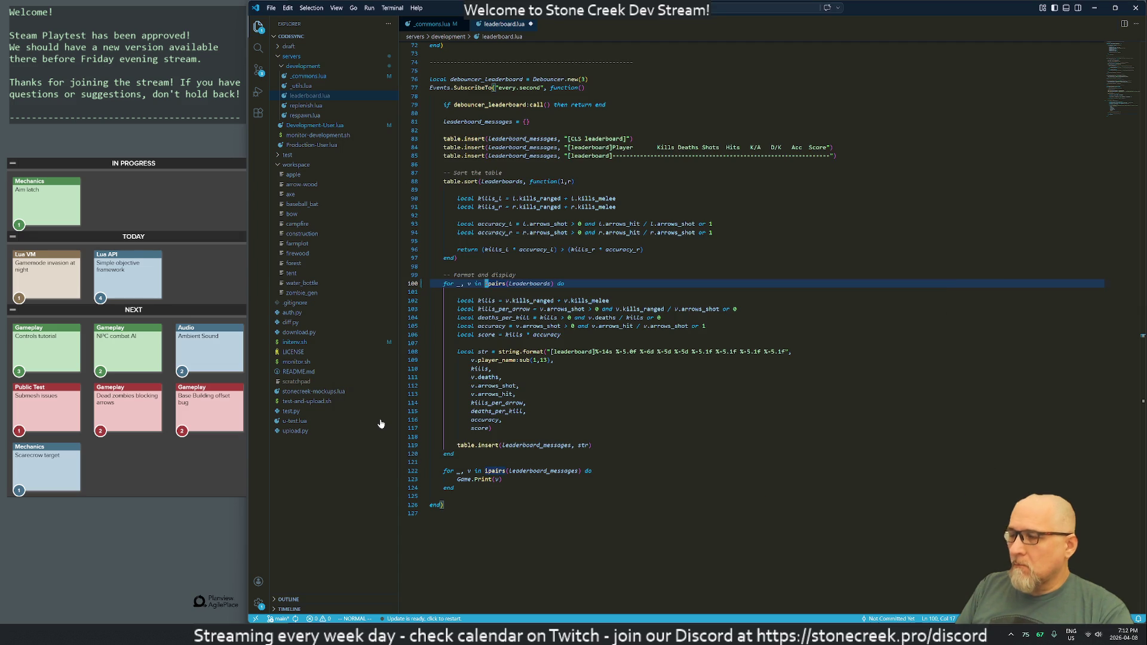
pyautogui.write(':w')
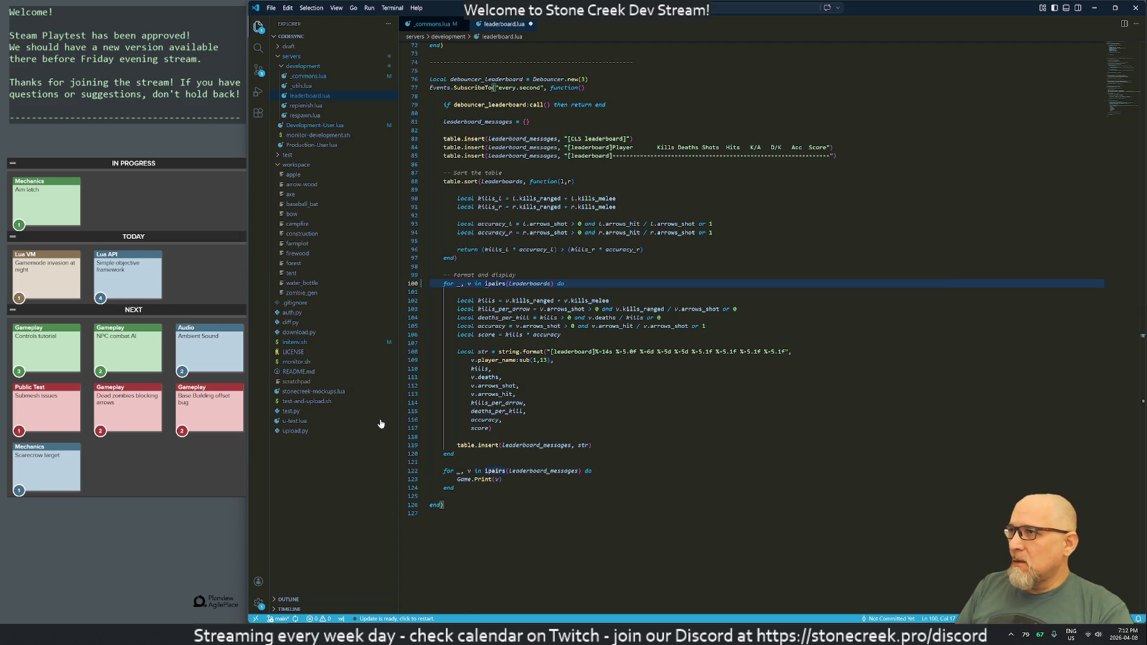
pyautogui.press('Return')
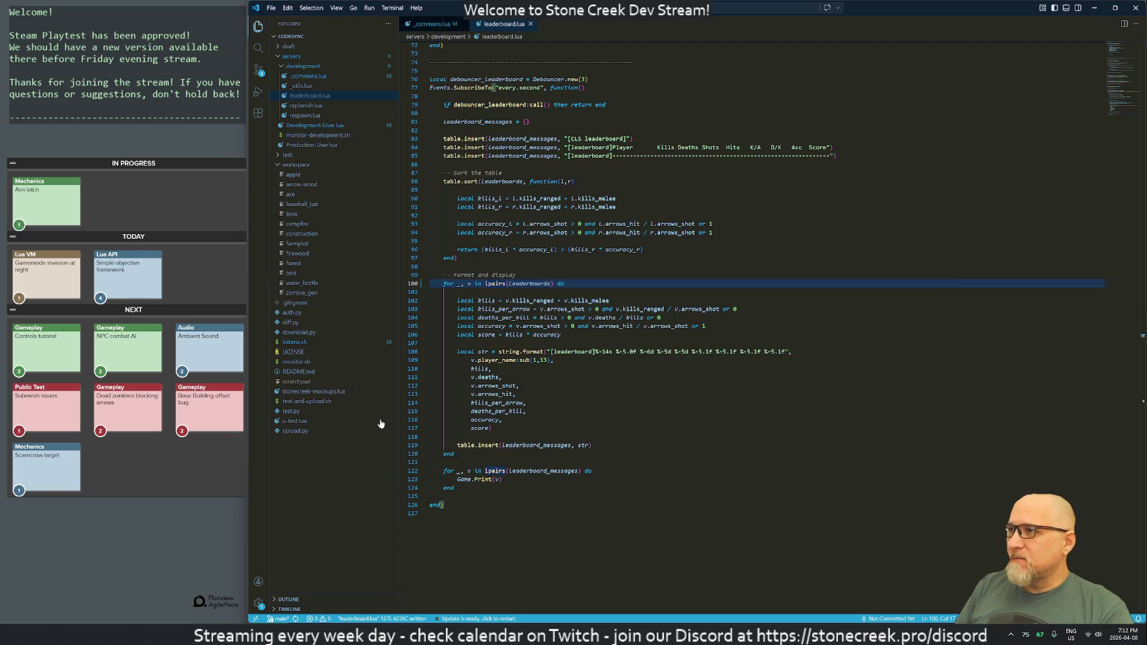
pyautogui.hotkey('alt', 'Tab')
# - Bring Unreal Editor forward and start a Play-in-Editor session
pyautogui.moveTo(661, 634)
pyautogui.click(661, 588)
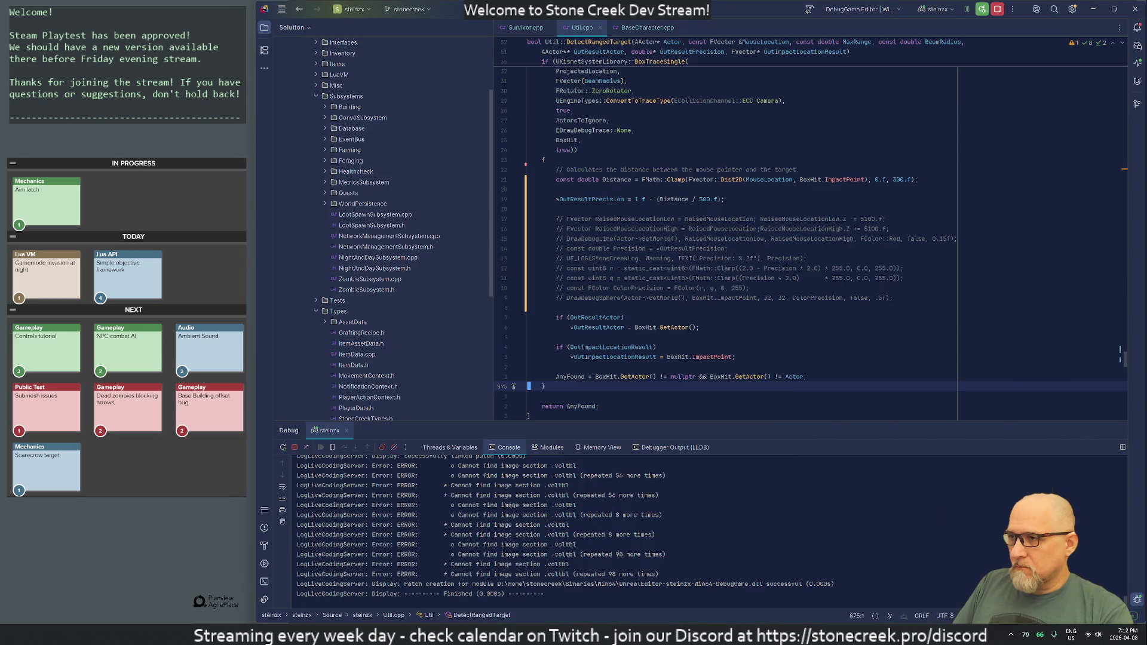
pyautogui.click(681, 585)
pyautogui.moveTo(642, 635)
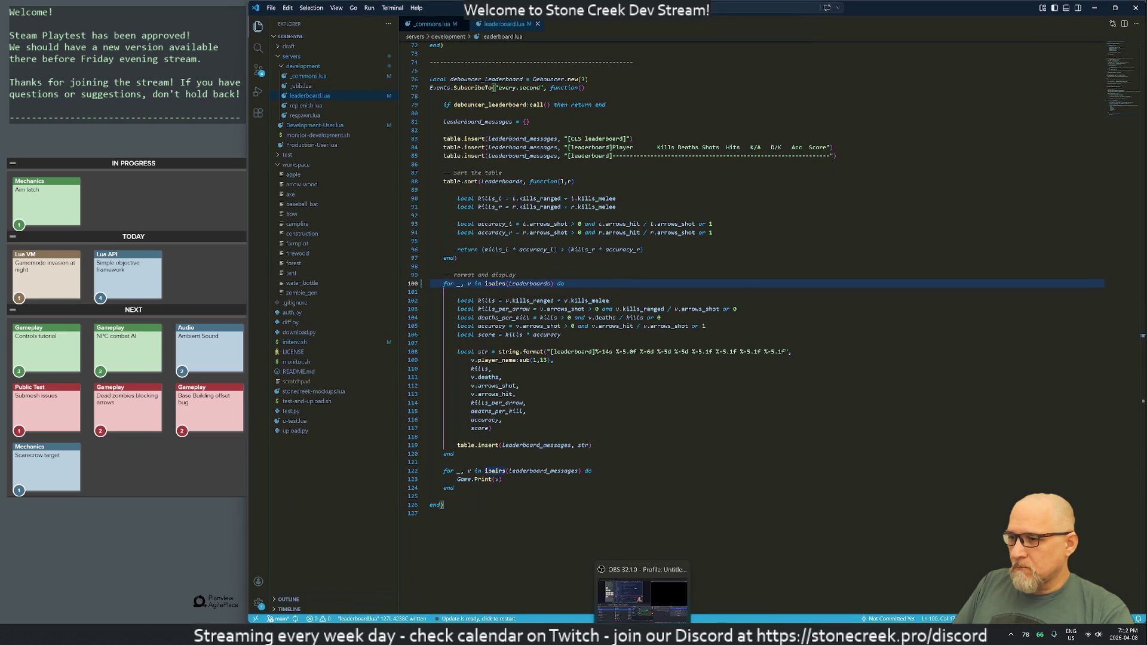
pyautogui.click(642, 594)
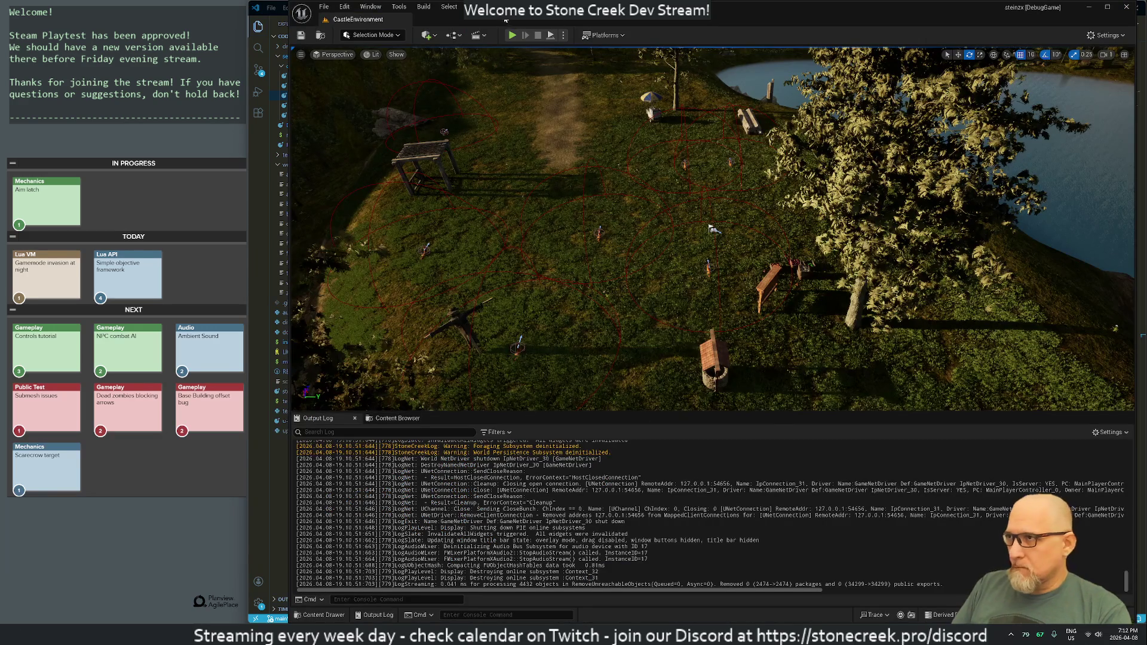
pyautogui.click(514, 37)
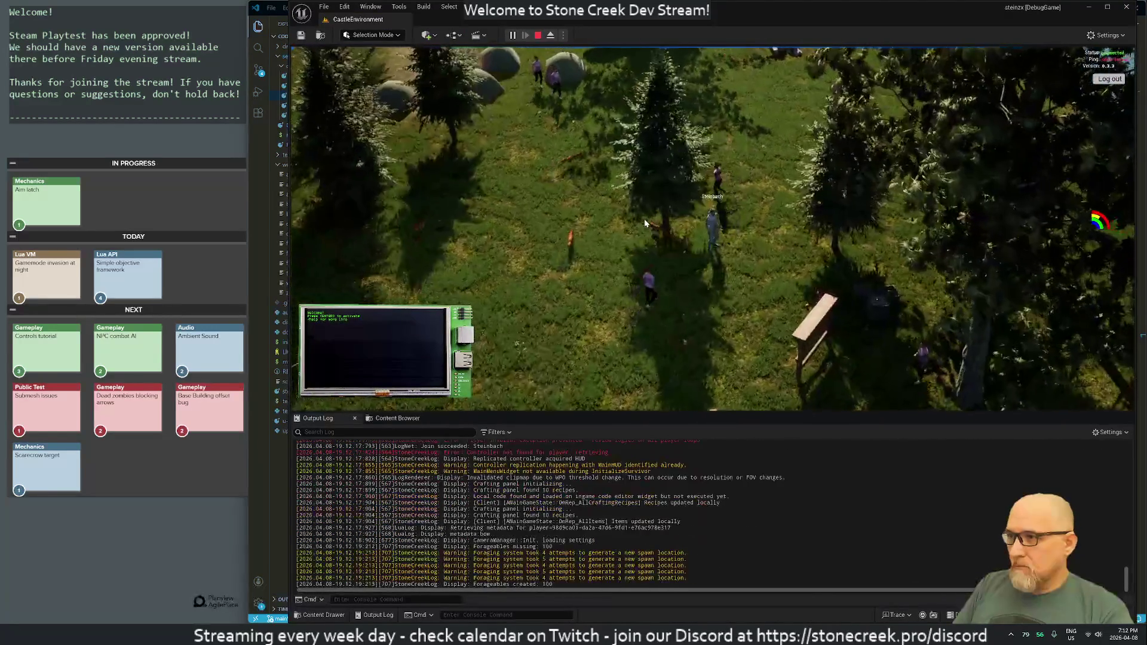
# - Add a blank line after line 120 of leaderboard.lua and save it with :w
pyautogui.hotkey('alt', 'Tab')
pyautogui.press('2')
pyautogui.press('0')
pyautogui.press('j')
pyautogui.press('o')
pyautogui.press('Escape')
pyautogui.write(':w')
pyautogui.press('Return')
# - Play-test the game, shooting a zombie and checking the leaderboard output
pyautogui.hotkey('alt', 'Tab')
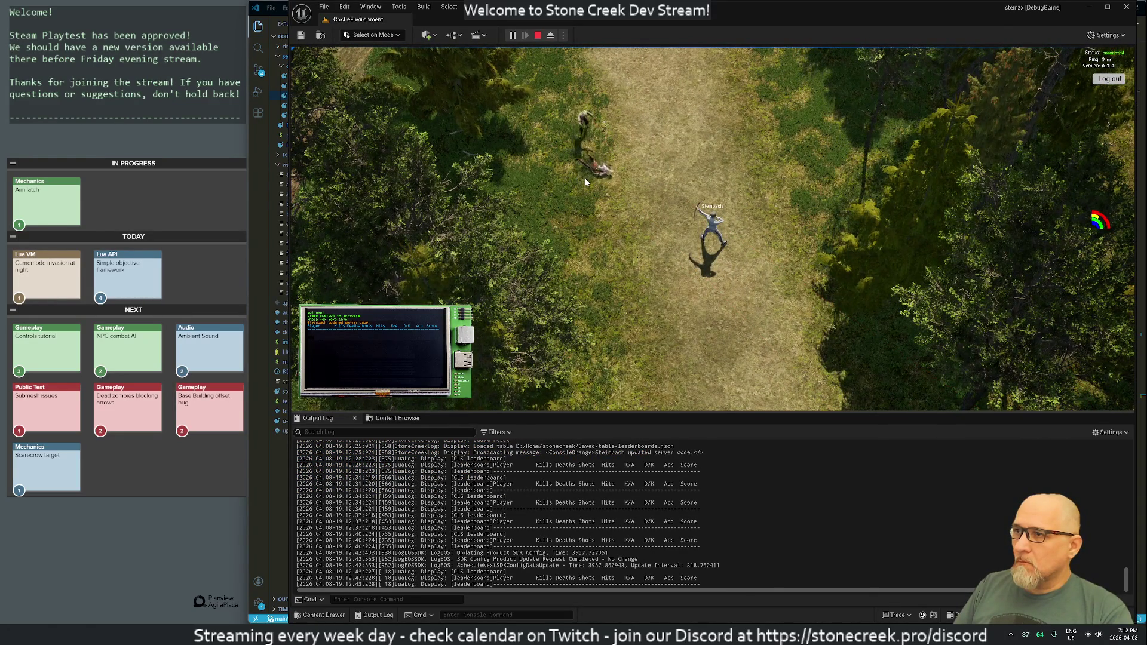
pyautogui.click(597, 158)
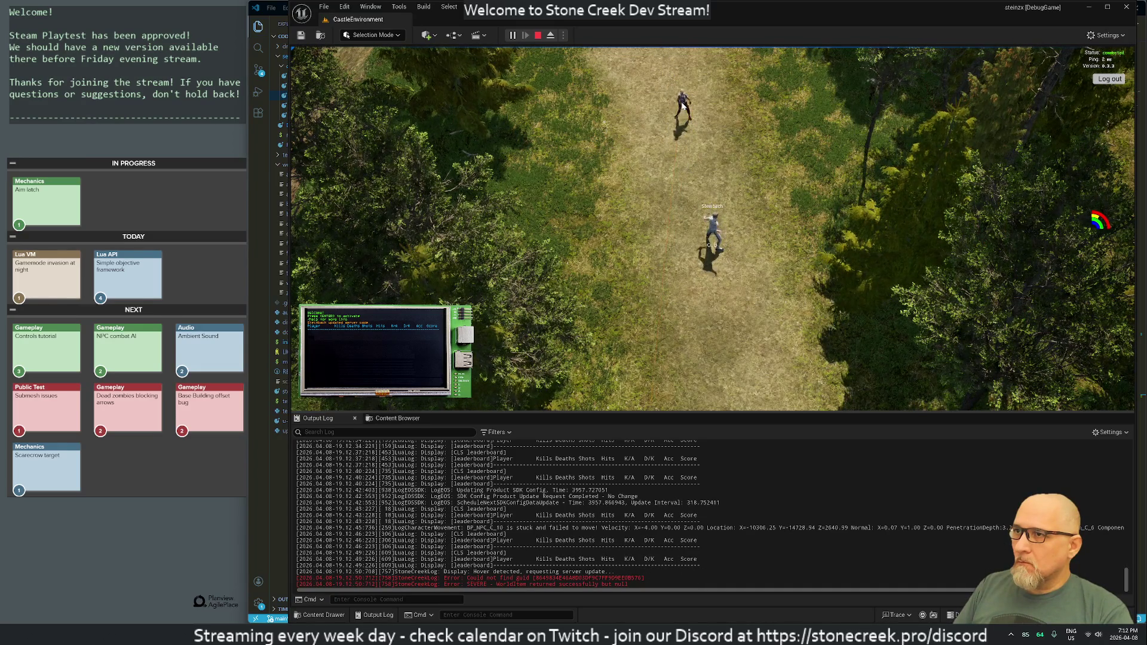
pyautogui.scroll(3, 675, 234)
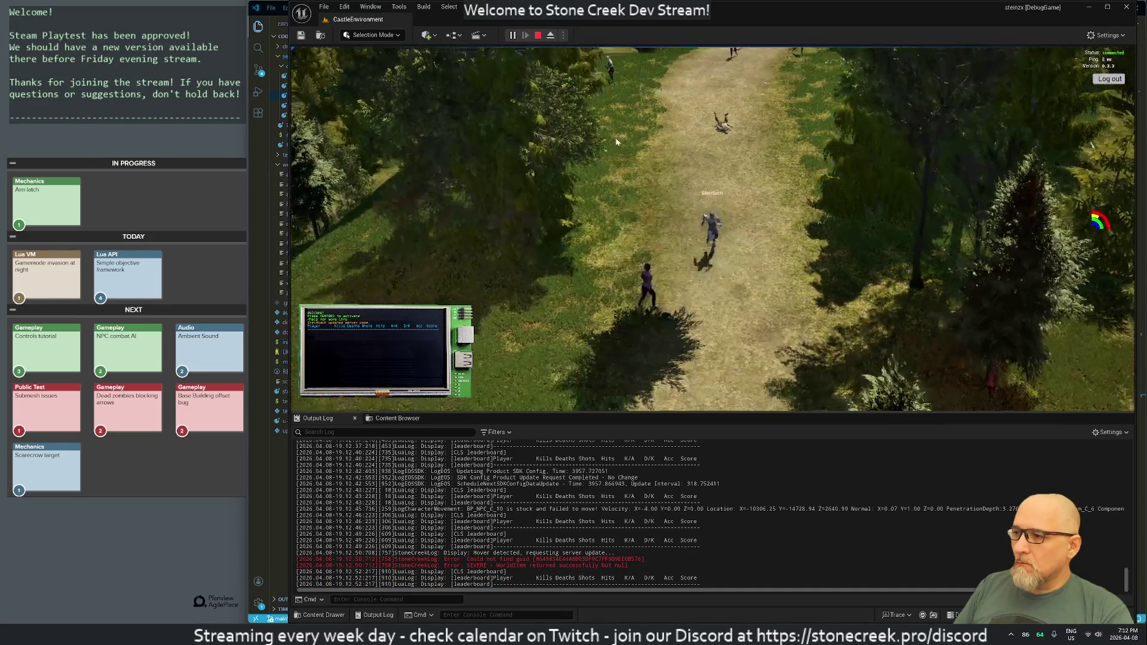
pyautogui.scroll(3, 583, 103)
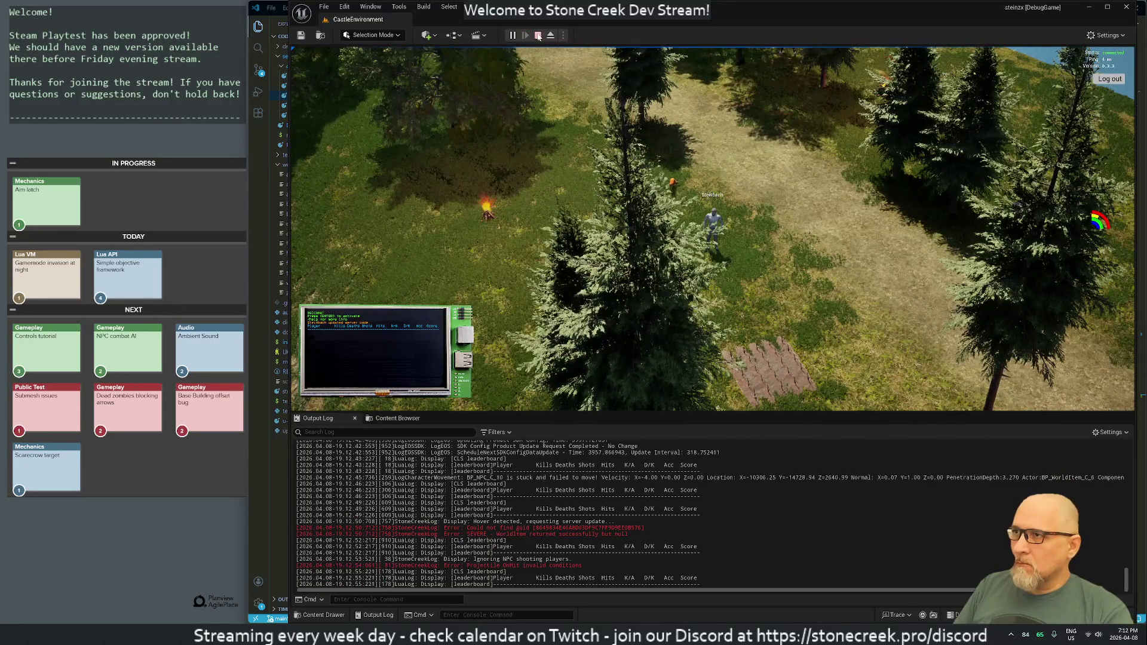
pyautogui.hotkey('alt', 'Tab')
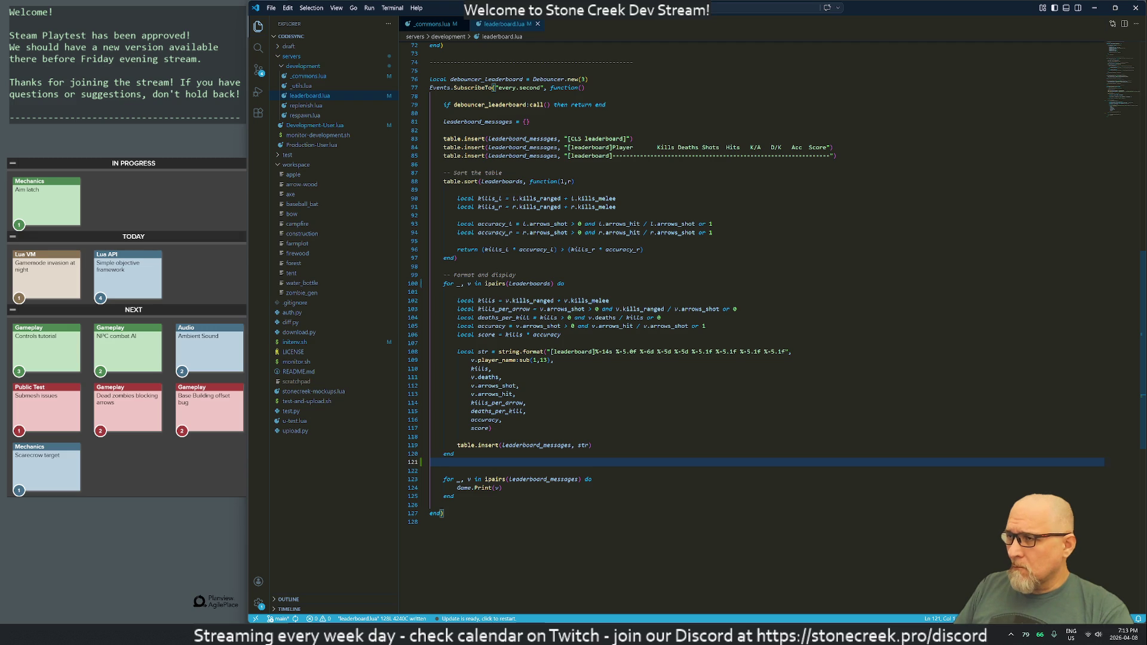
pyautogui.hotkey('alt', 'Tab')
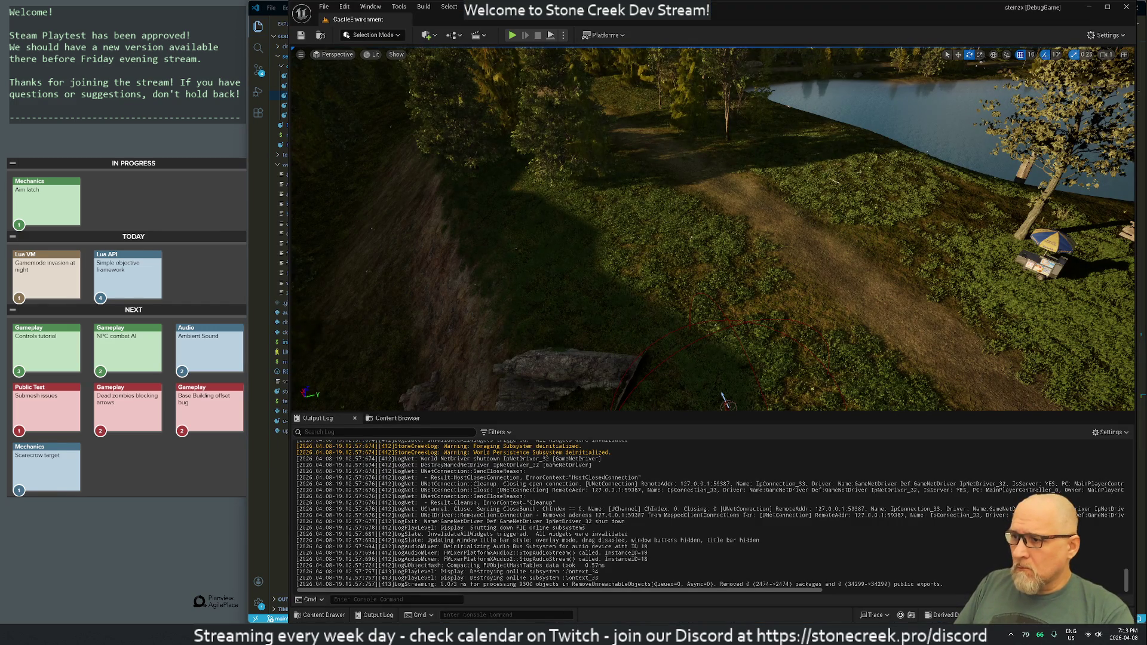
pyautogui.click(505, 634)
# - Tell Claude the leaderboard is now empty and read its temporary-array fix
pyautogui.write('now leaderboar')
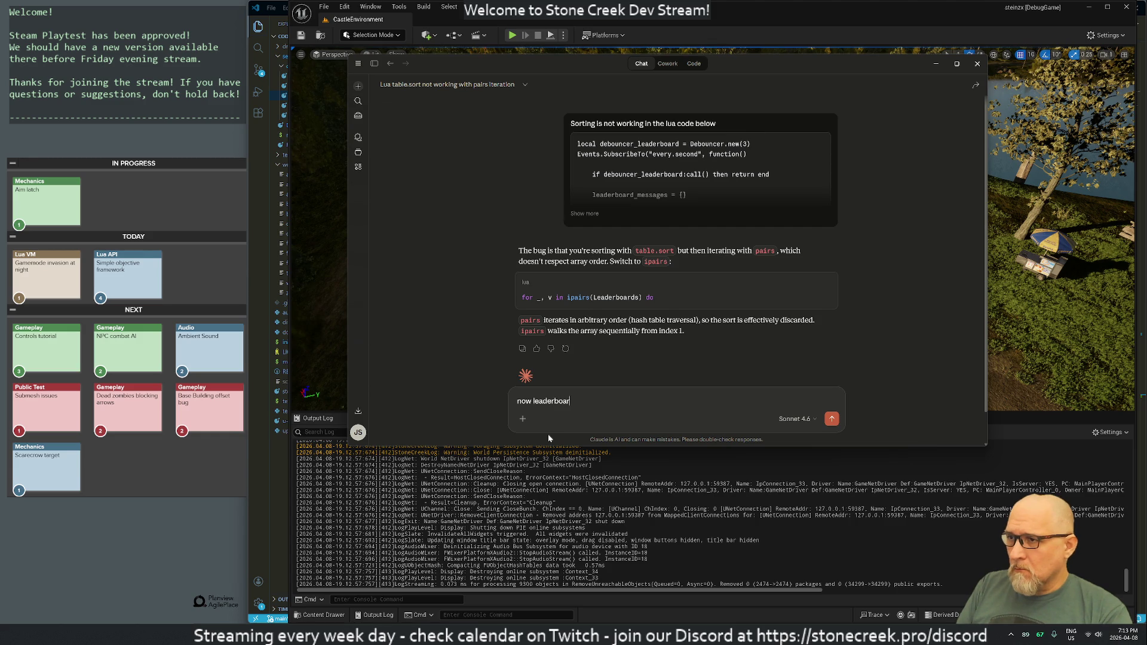
pyautogui.press('BackSpace')
pyautogui.press('BackSpace')
pyautogui.press('BackSpace')
pyautogui.write('empty')
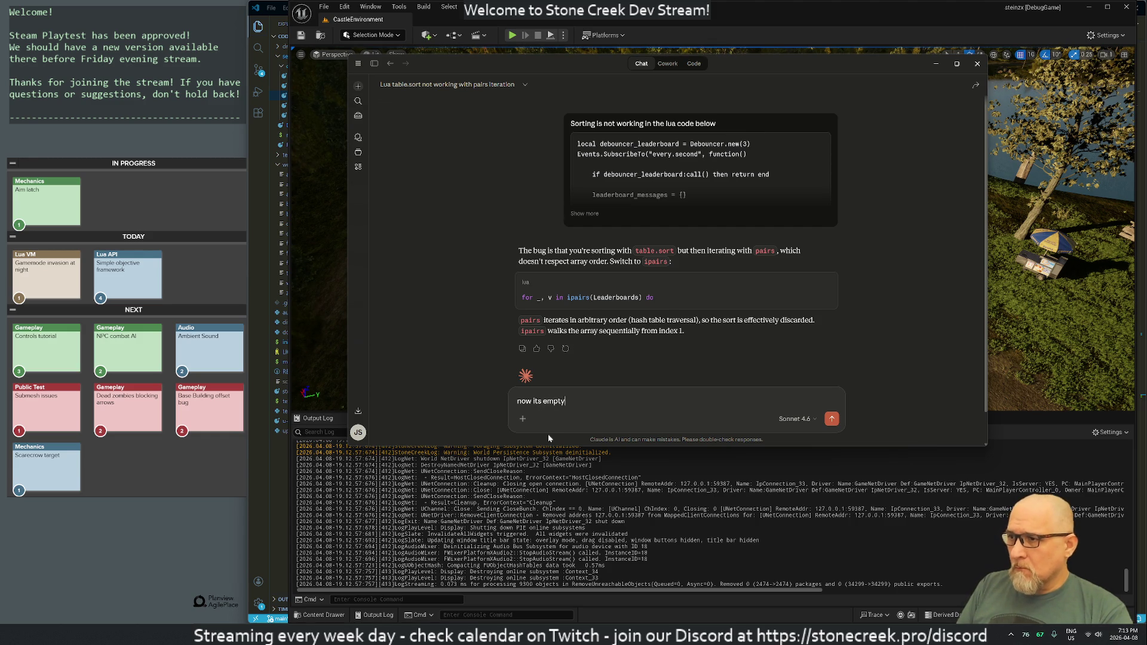
pyautogui.press('Return')
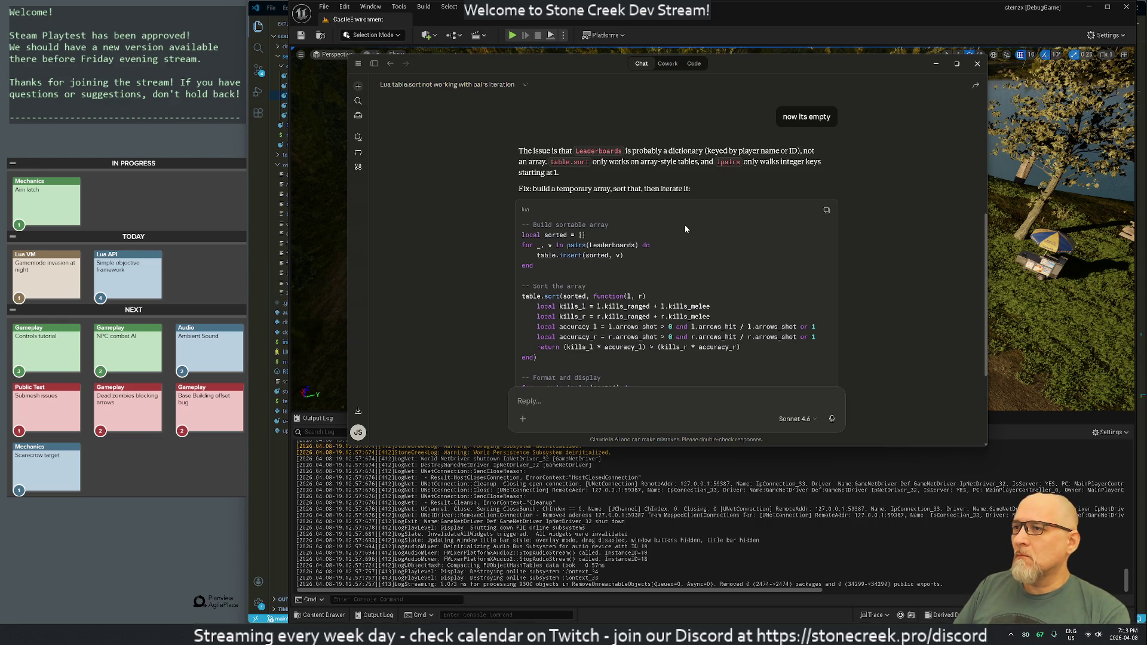
pyautogui.scroll(-1, 684, 224)
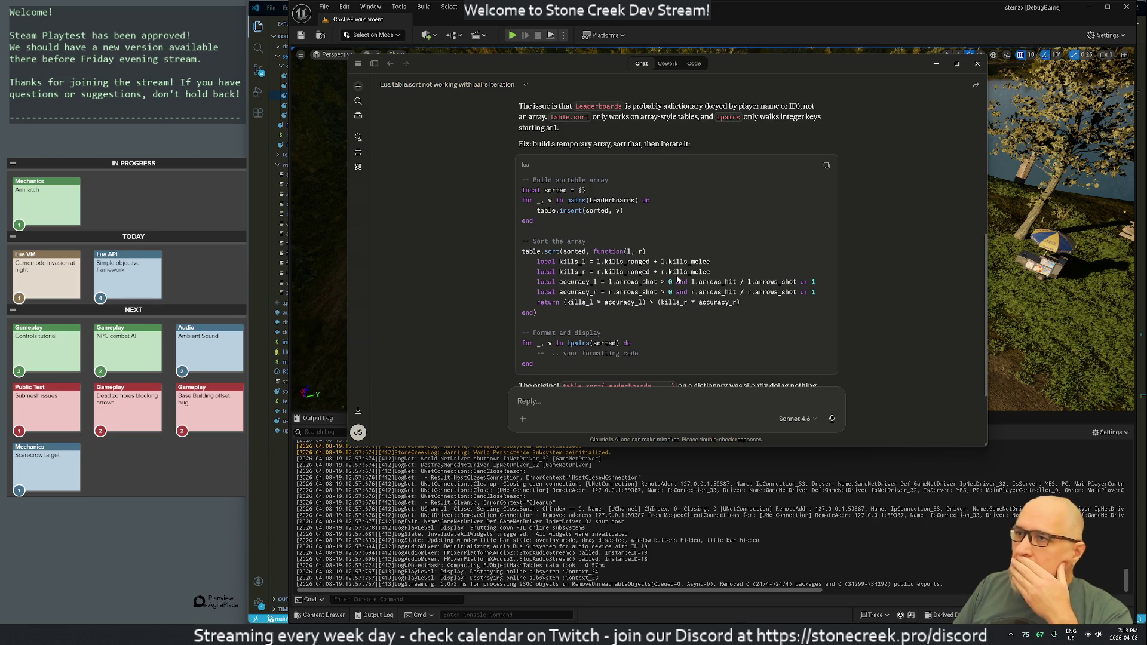
pyautogui.scroll(-2, 634, 257)
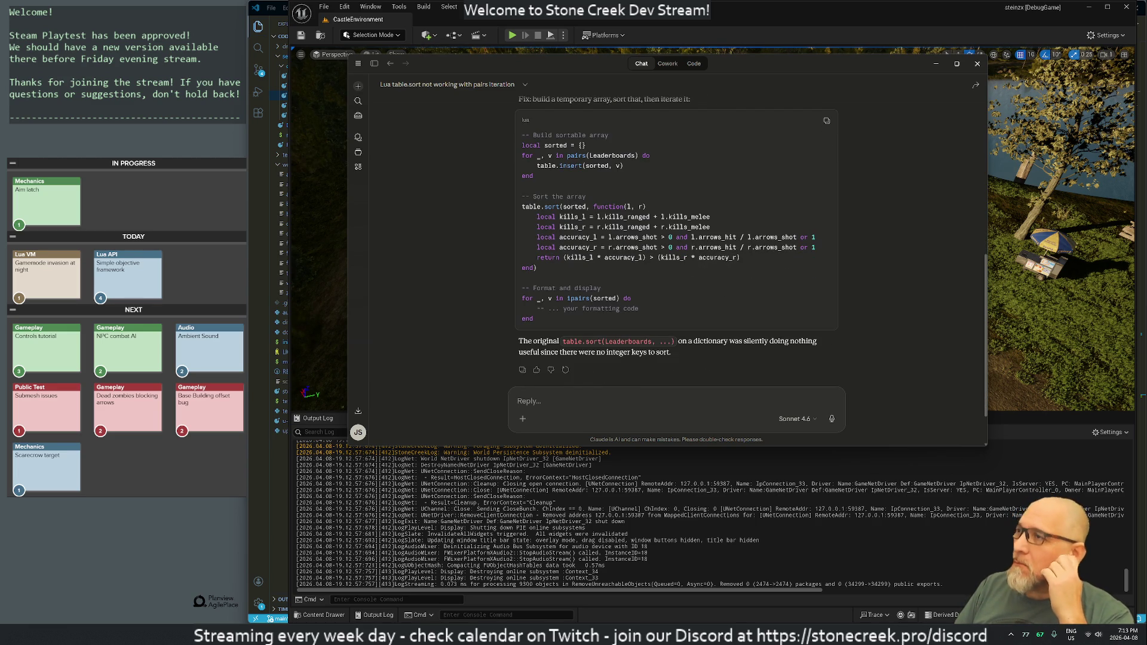
# - Narrow the Claude window and move it to the right side of the screen
pyautogui.moveTo(762, 69)
pyautogui.mouseDown()
pyautogui.moveTo(747, 91)
pyautogui.moveTo(773, 115)
pyautogui.mouseUp()
pyautogui.hotkey('alt', 'Tab')
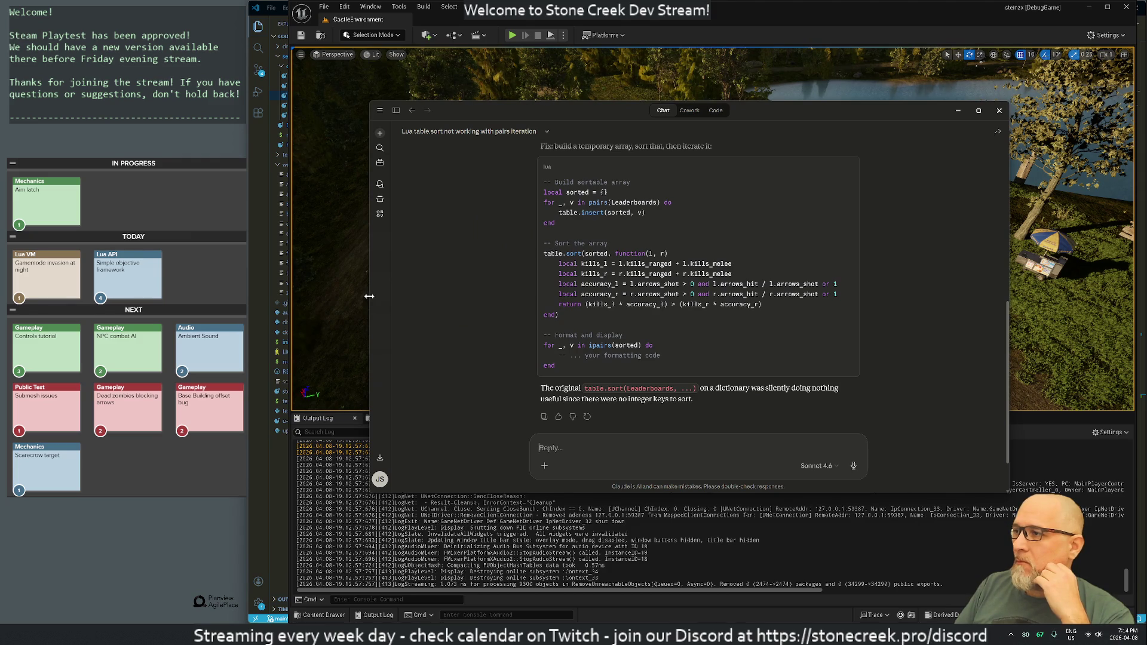
pyautogui.hotkey('alt', 'Tab')
pyautogui.hotkey('alt', 'Tab')
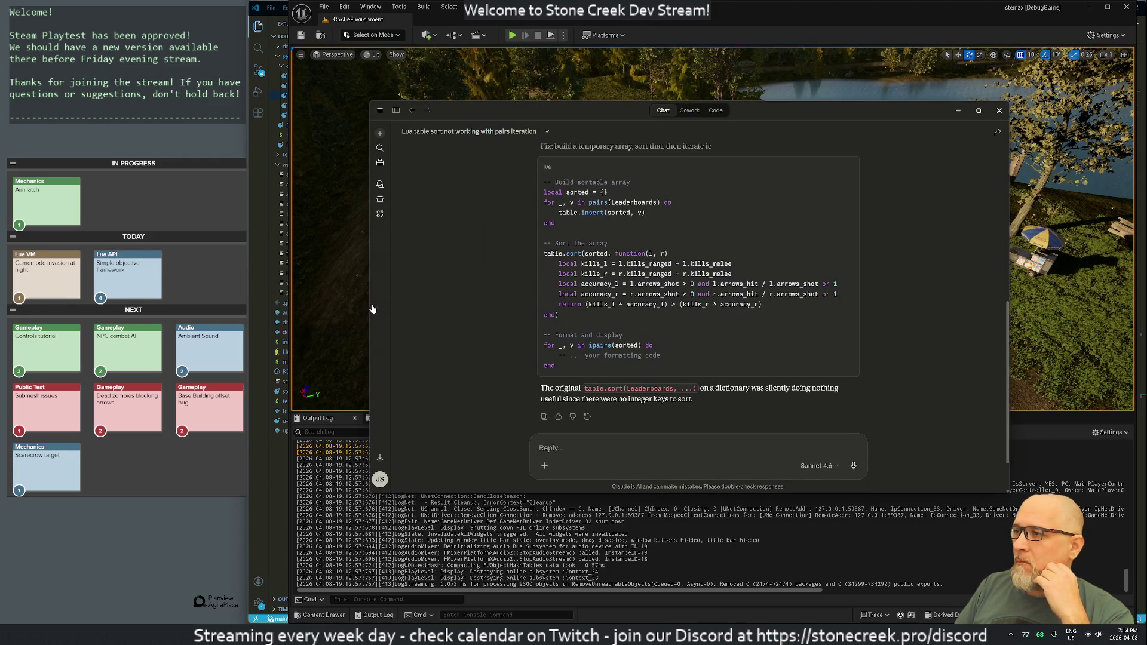
pyautogui.moveTo(371, 307)
pyautogui.mouseDown()
pyautogui.moveTo(737, 299)
pyautogui.moveTo(651, 293)
pyautogui.mouseUp()
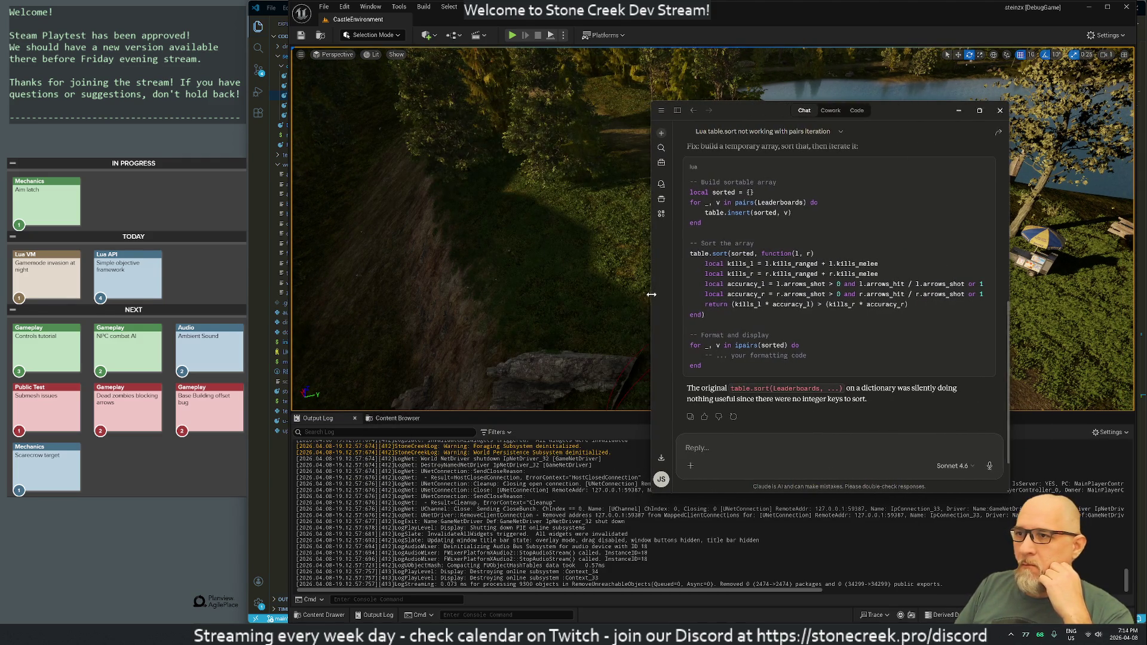
pyautogui.moveTo(766, 106); pyautogui.dragTo(903, 80)
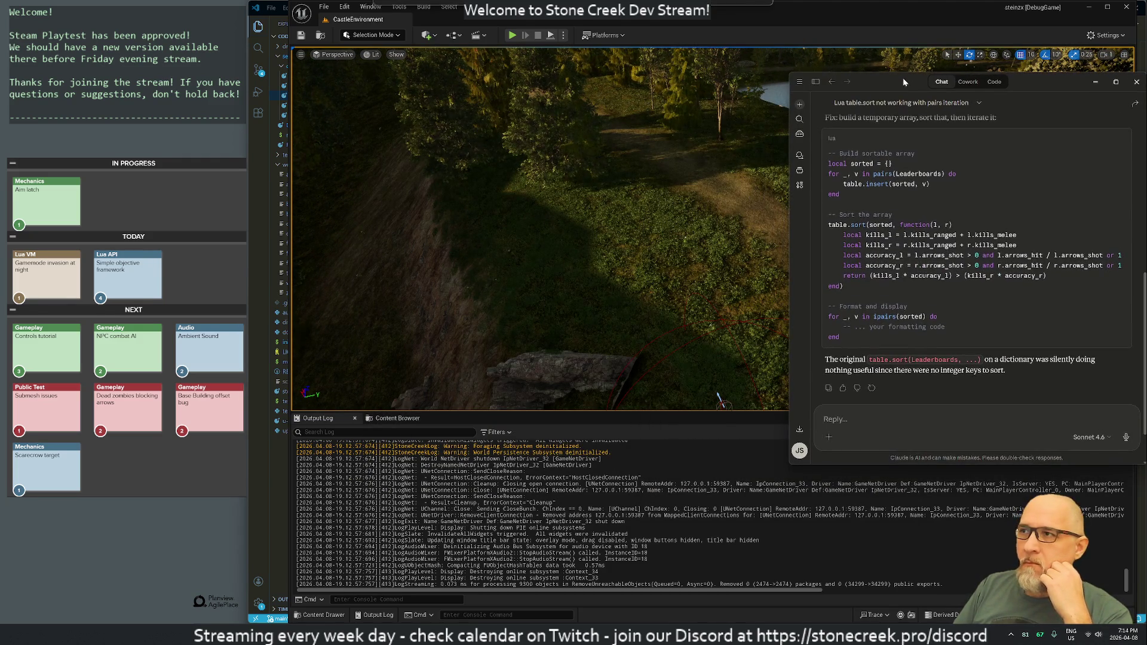
# - Narrow VS Code to the right half, collapse the Explorer, and drag Claude beside the code
pyautogui.hotkey('alt', 'Tab')
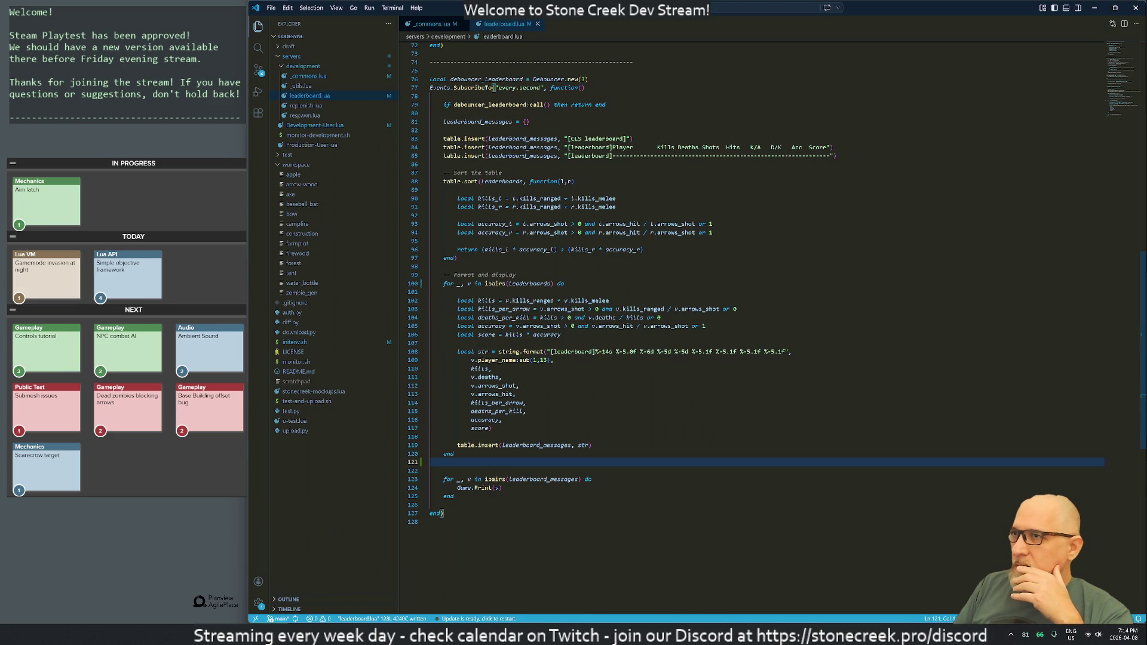
pyautogui.doubleClick(876, 12)
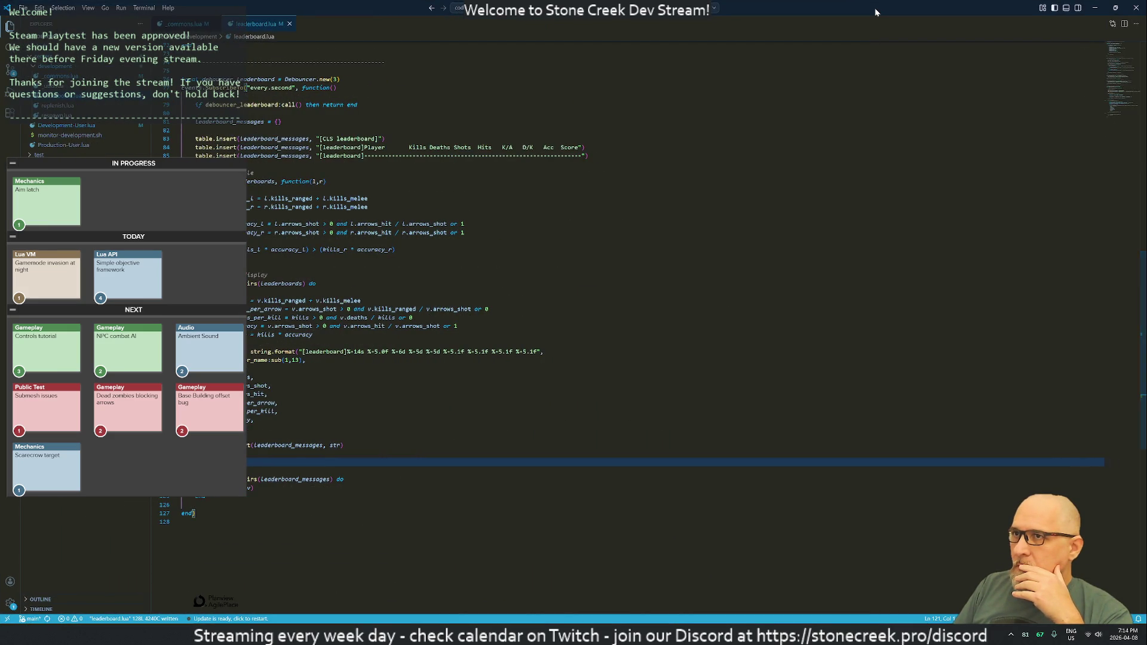
pyautogui.doubleClick(875, 12)
pyautogui.moveTo(294, 197)
pyautogui.mouseDown()
pyautogui.moveTo(955, 197)
pyautogui.moveTo(687, 197)
pyautogui.mouseUp()
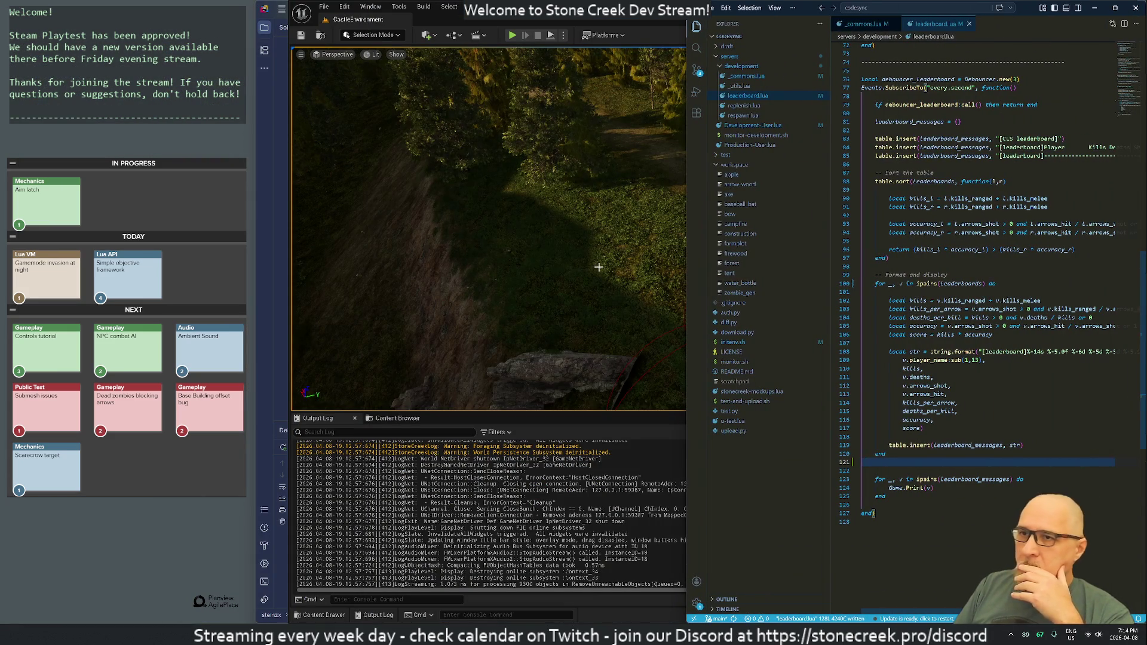
pyautogui.click(697, 27)
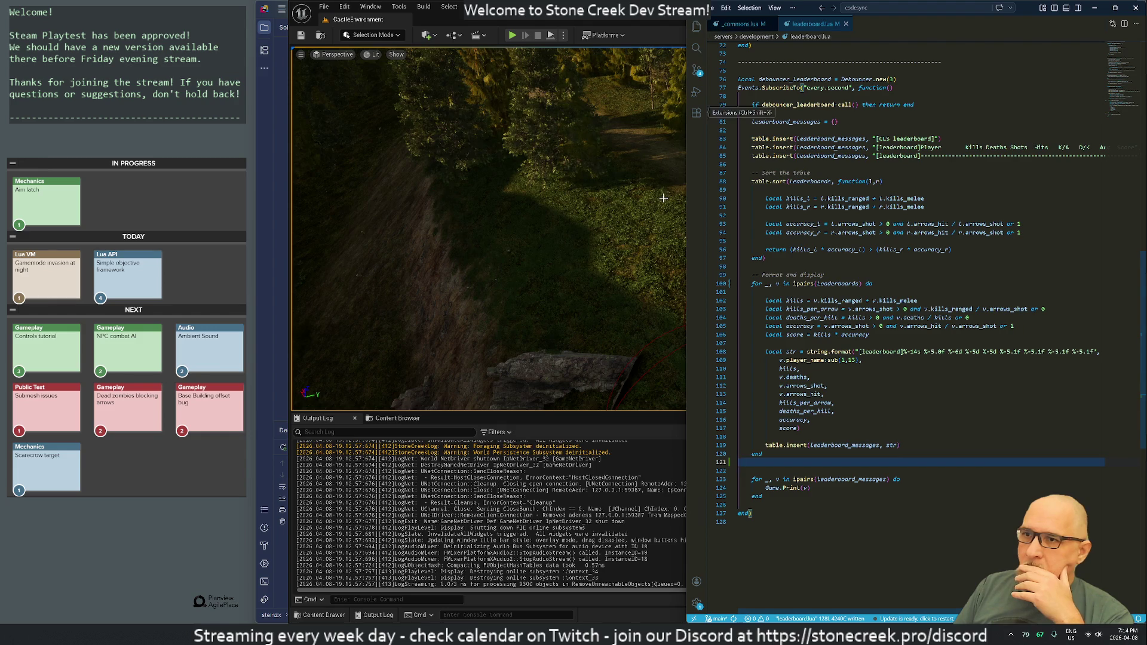
pyautogui.hotkey('alt', 'Tab')
pyautogui.moveTo(1027, 91)
pyautogui.mouseDown()
pyautogui.moveTo(540, 90)
pyautogui.moveTo(571, 82)
pyautogui.moveTo(556, 89)
pyautogui.mouseUp()
pyautogui.click(741, 190)
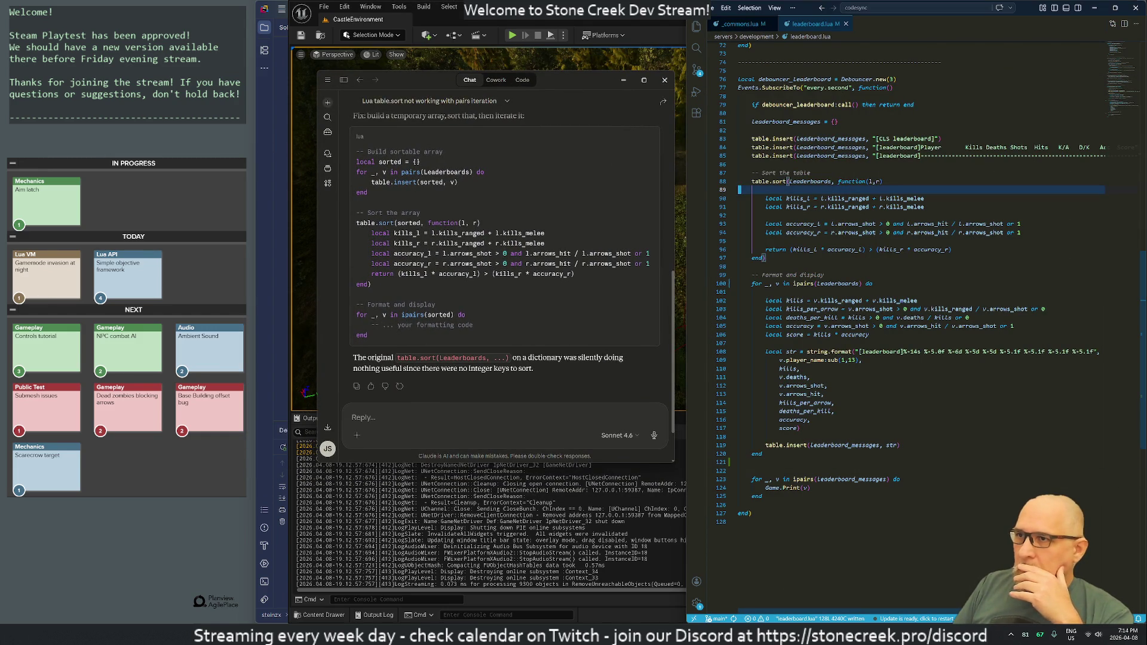
# - Add 'local sorted = {}' and a pairs loop doing table.insert(sorted, v) for each Leaderboards entry
pyautogui.press('Up')
pyautogui.press('Up')
pyautogui.write('o')
pyautogui.write('loca')
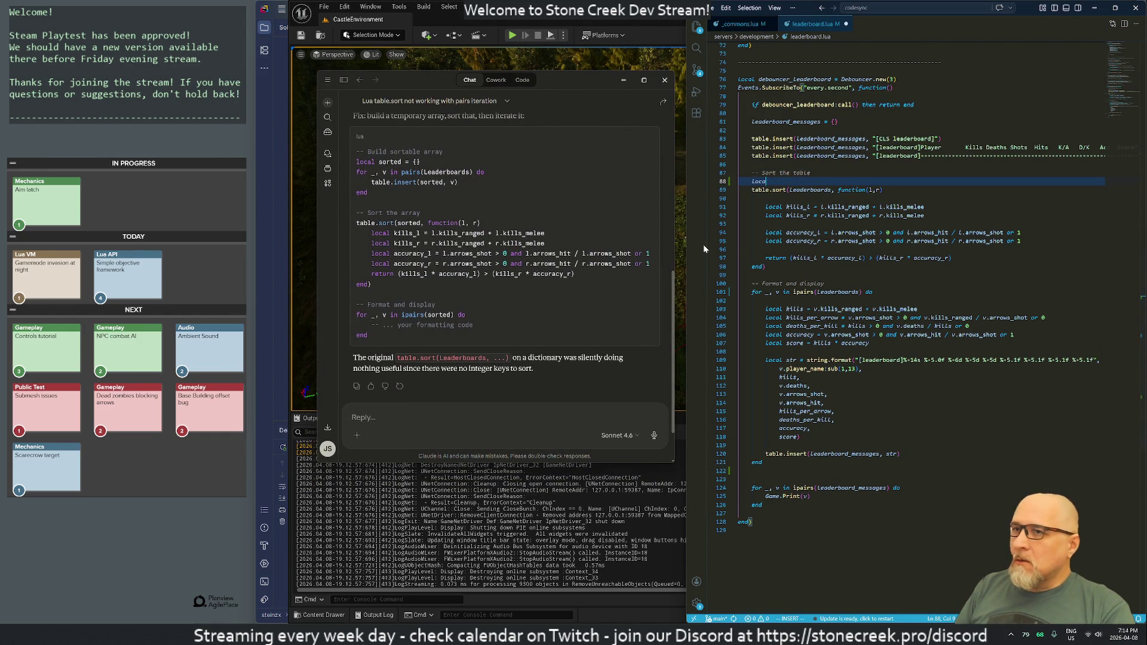
pyautogui.write('l sorte{}')
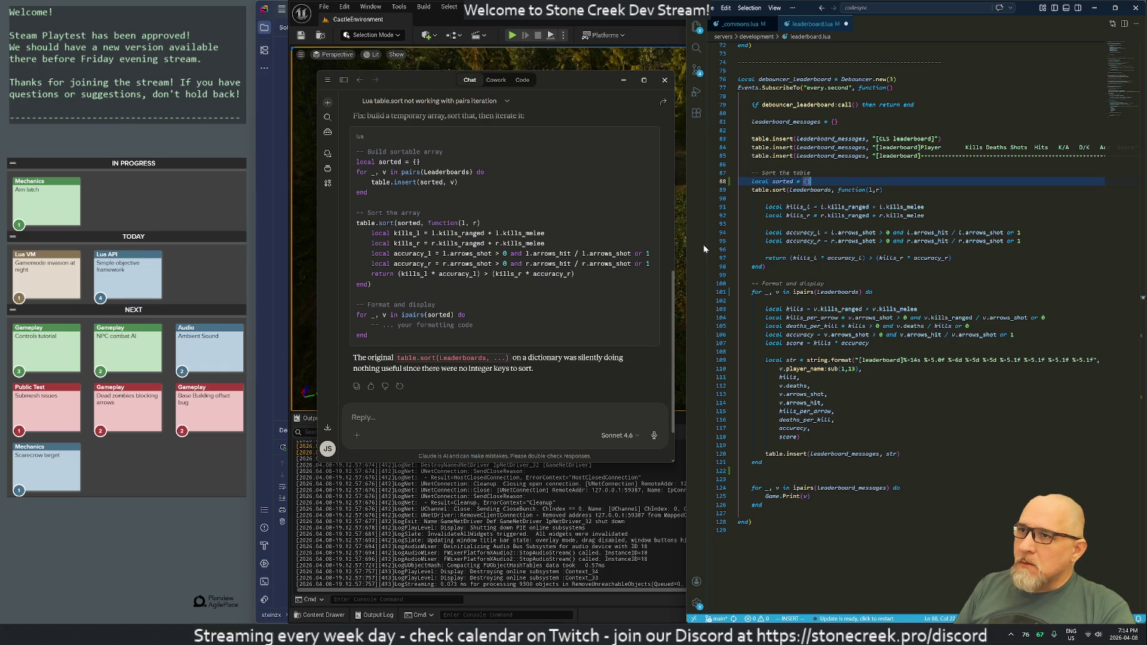
pyautogui.press('Return')
pyautogui.write('for _')
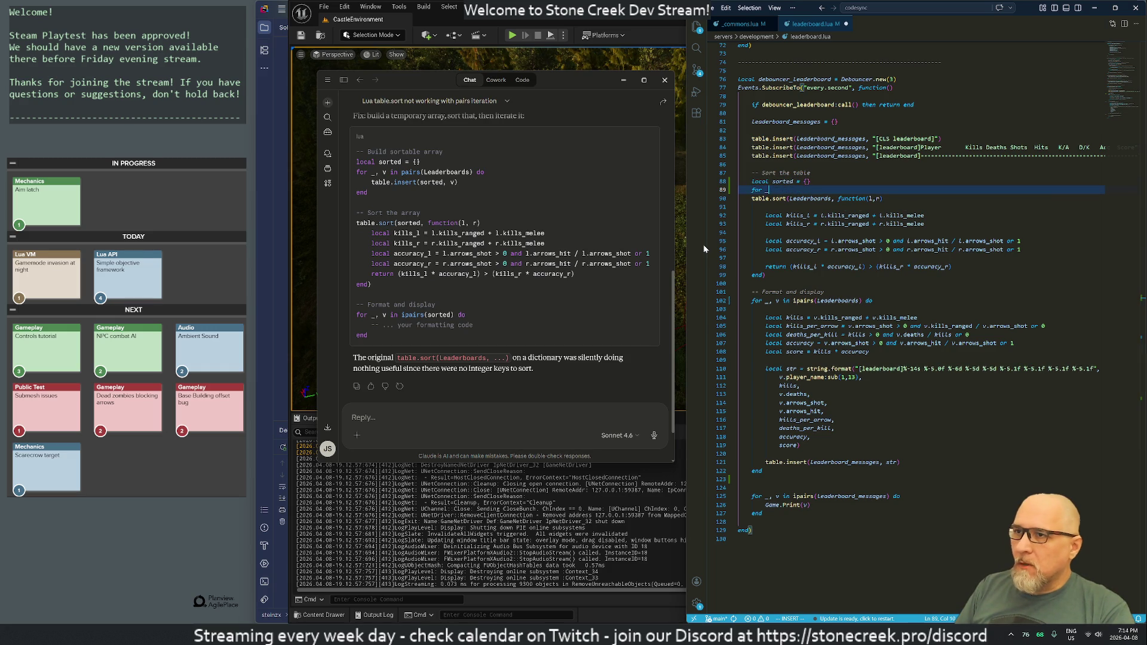
pyautogui.write(', v in ')
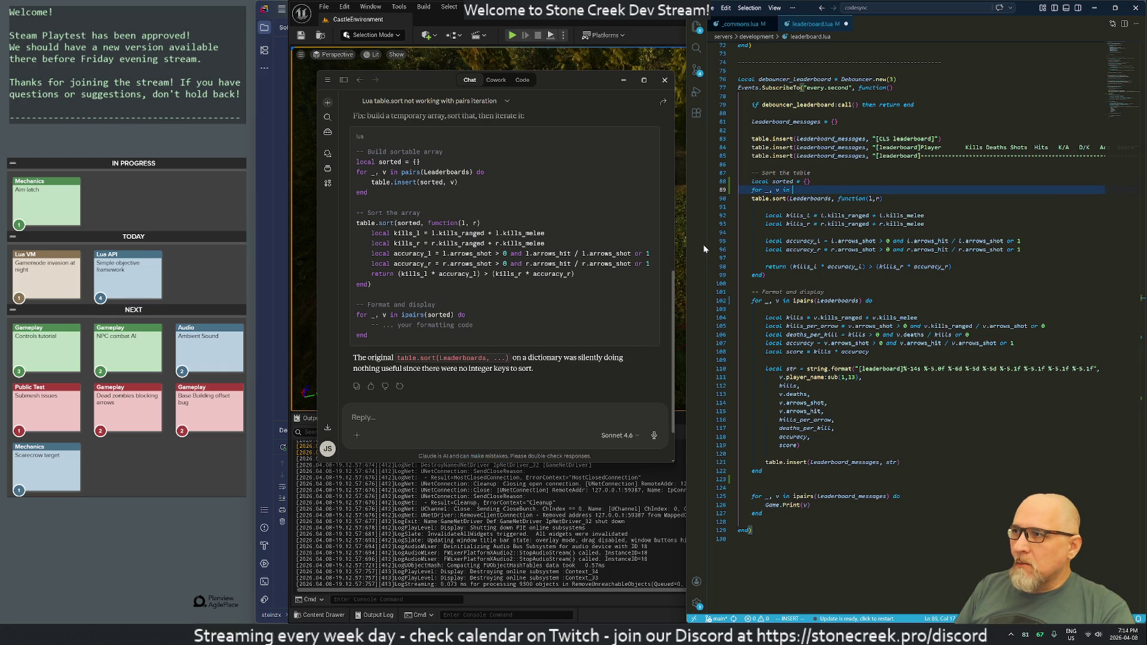
pyautogui.write('parirs')
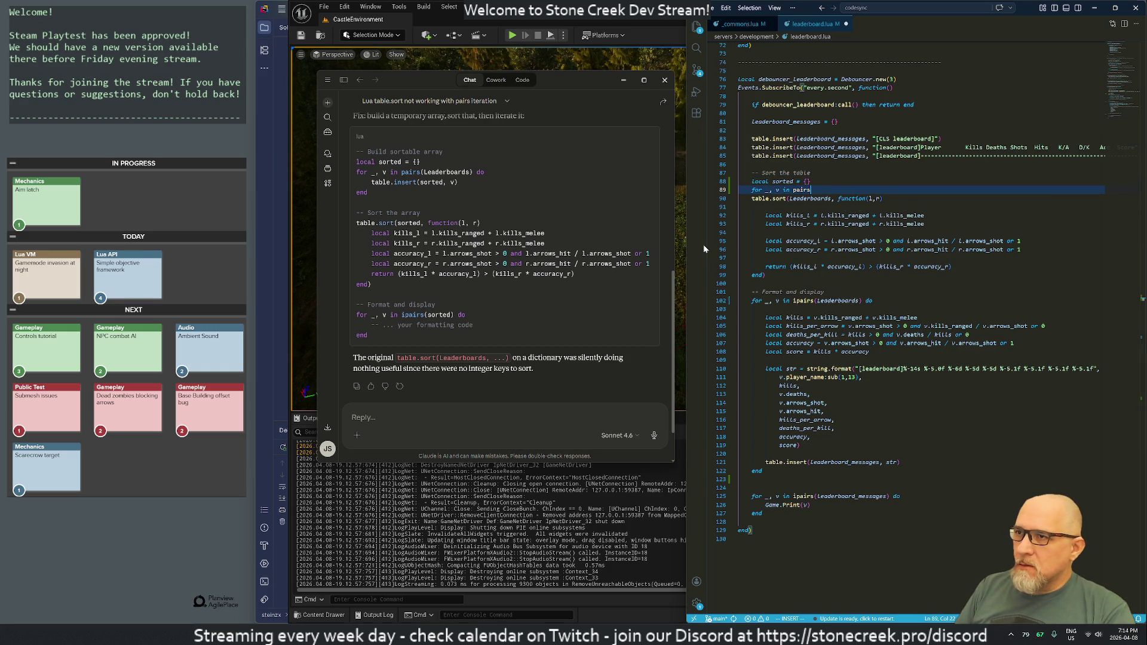
pyautogui.write('(Leaderboards)')
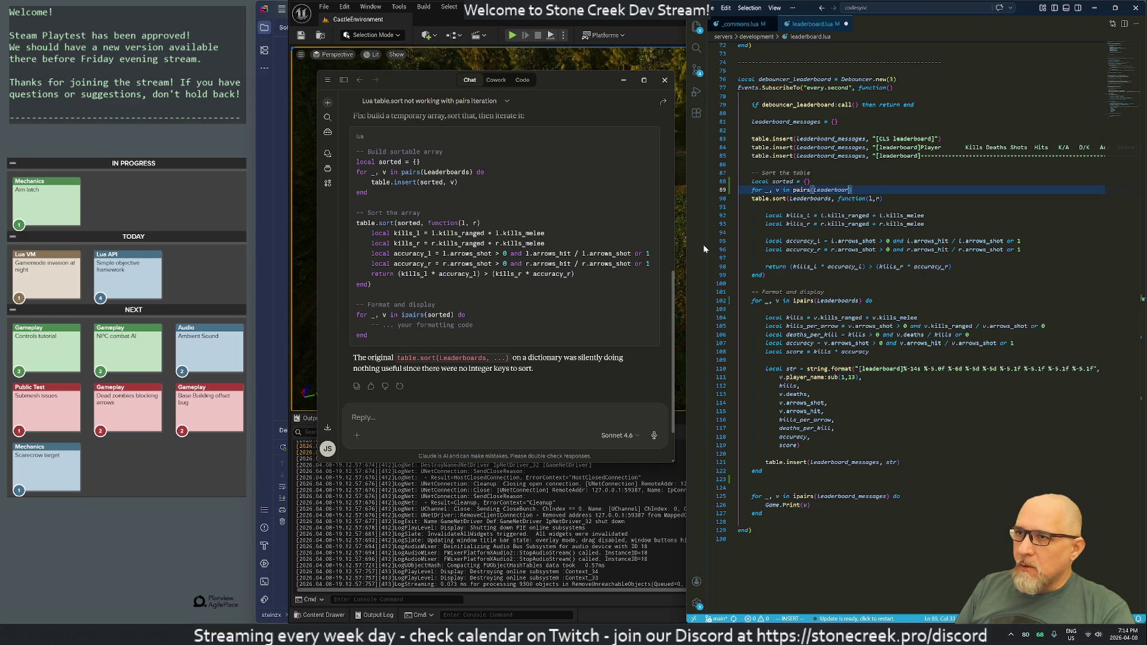
pyautogui.write(' do')
pyautogui.press('Return')
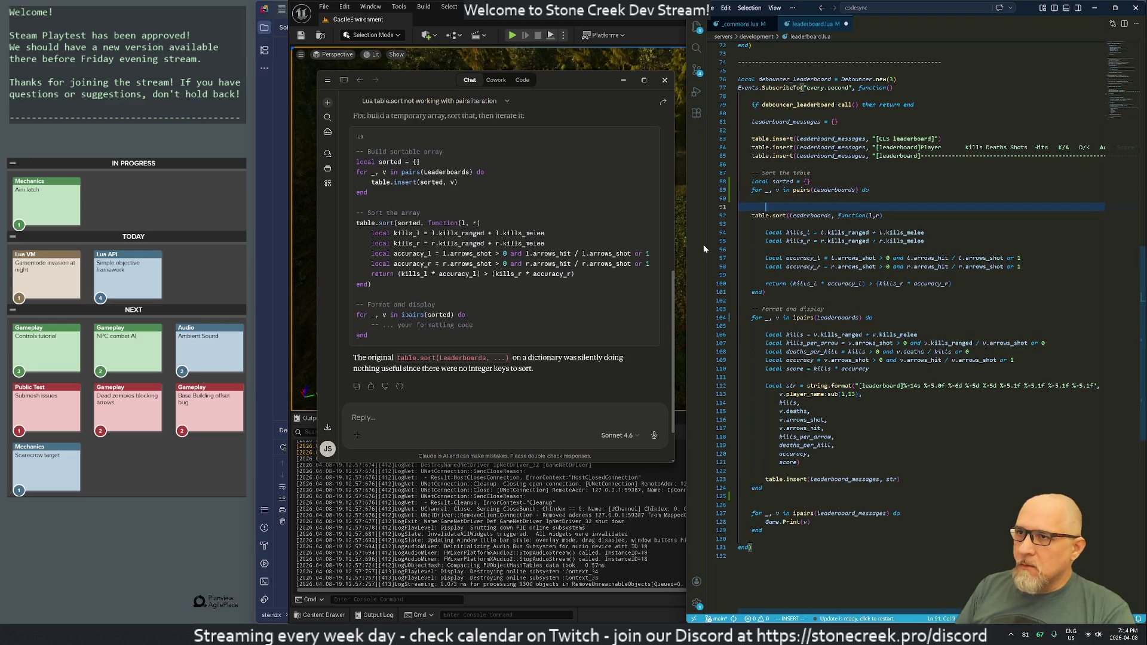
pyautogui.press('Down')
pyautogui.press('End')
pyautogui.press('Return')
pyautogui.press('Escape')
pyautogui.hotkey('shift', 'o')
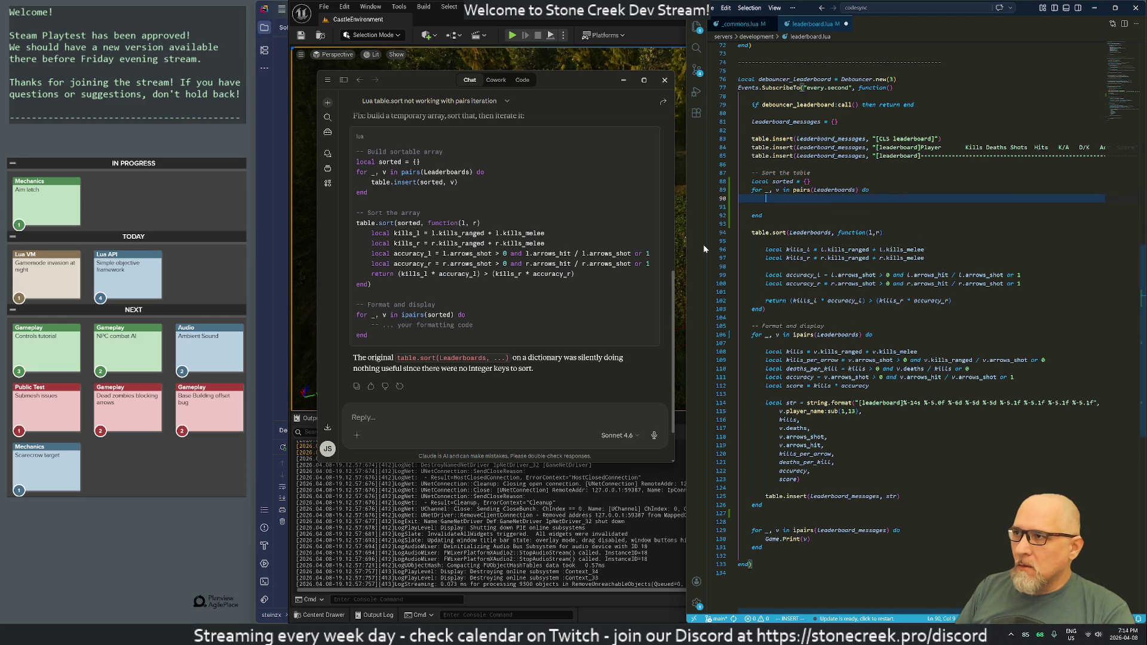
pyautogui.write('table.insert(s')
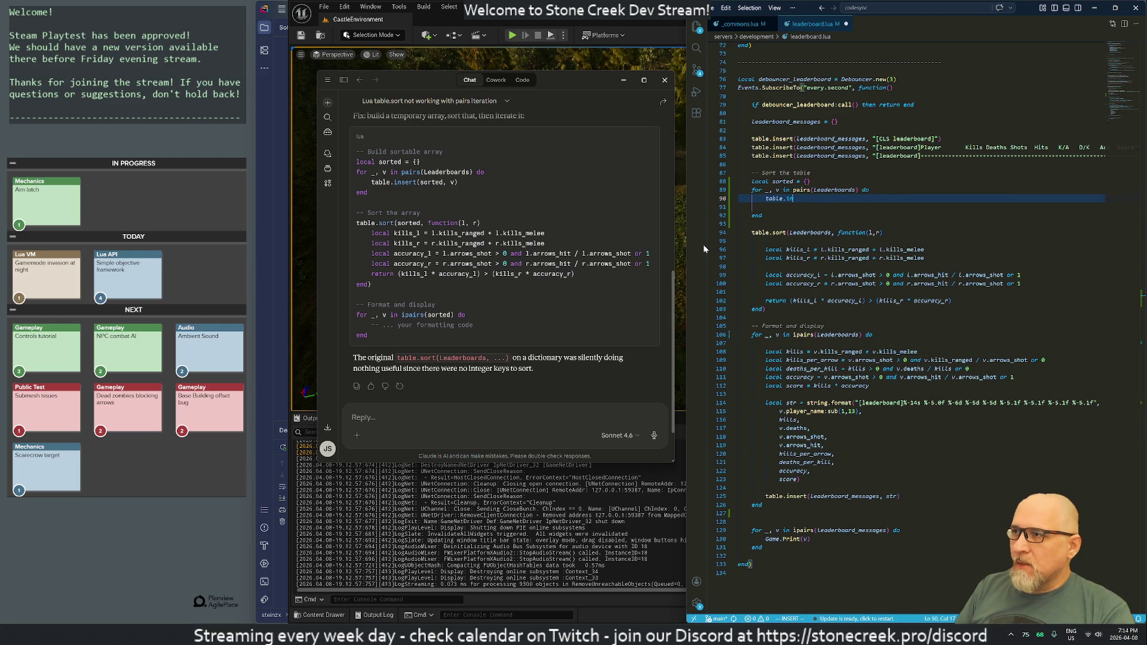
pyautogui.write('orted,v')
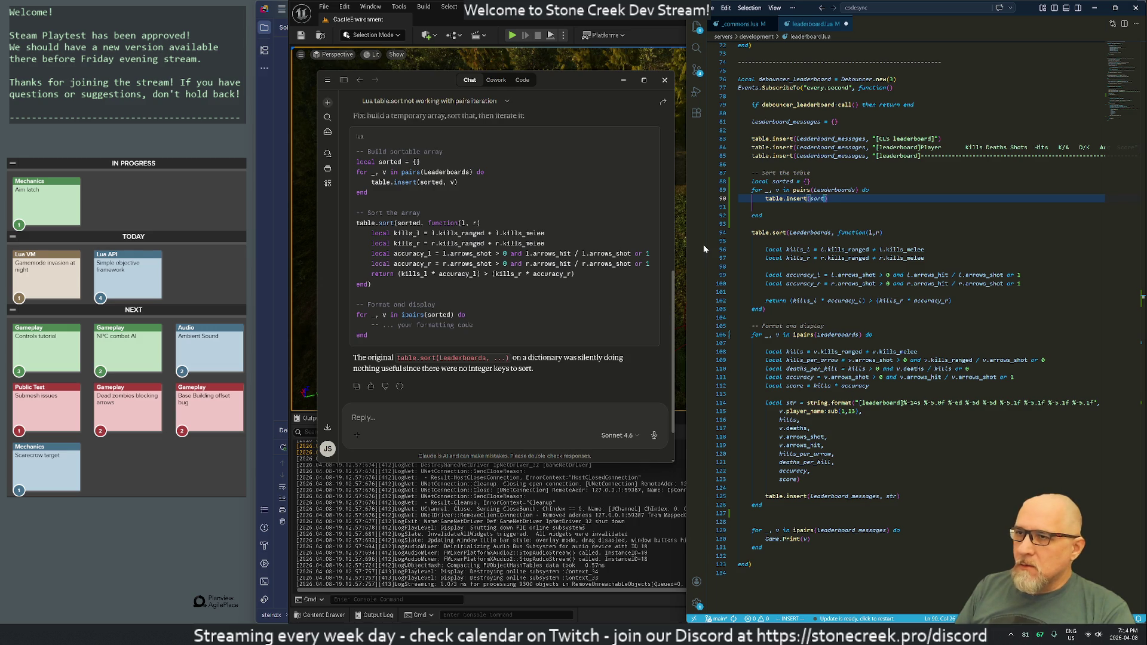
pyautogui.press('BackSpace')
pyautogui.write('v')
pyautogui.press('Escape')
# - Make table.sort and the ipairs display loop use sorted instead of Leaderboards, then save
pyautogui.press('j')
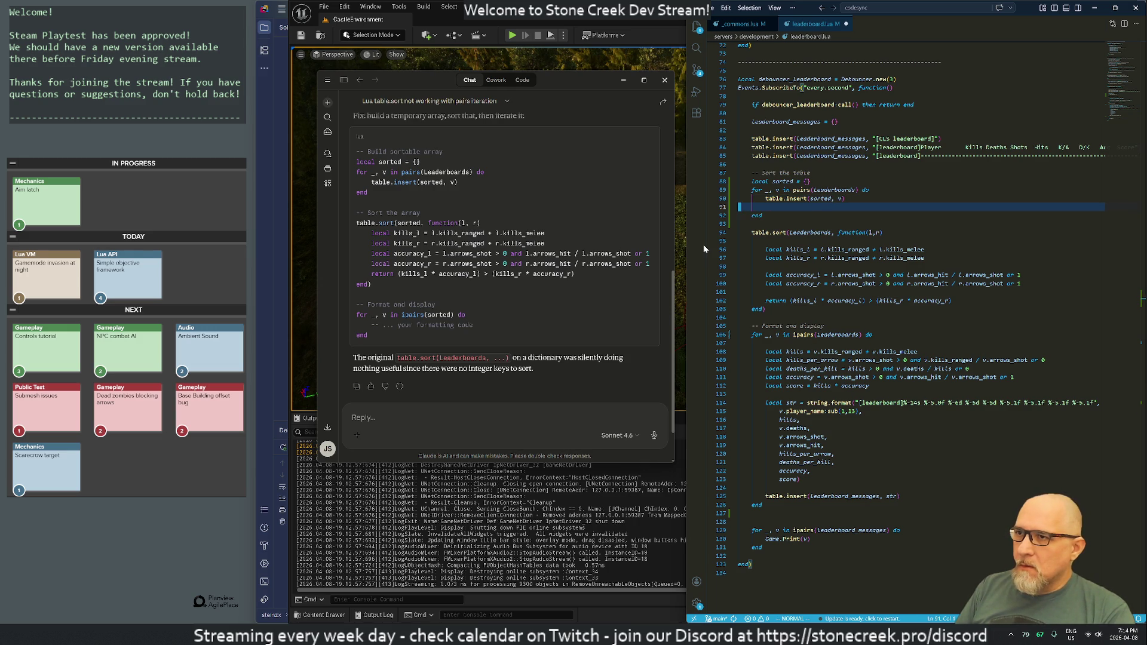
pyautogui.press('d')
pyautogui.press('d')
pyautogui.press('j')
pyautogui.press('j')
pyautogui.press('w')
pyautogui.press('w')
pyautogui.press('w')
pyautogui.write('cwsorted')
pyautogui.press('Escape')
pyautogui.press('j')
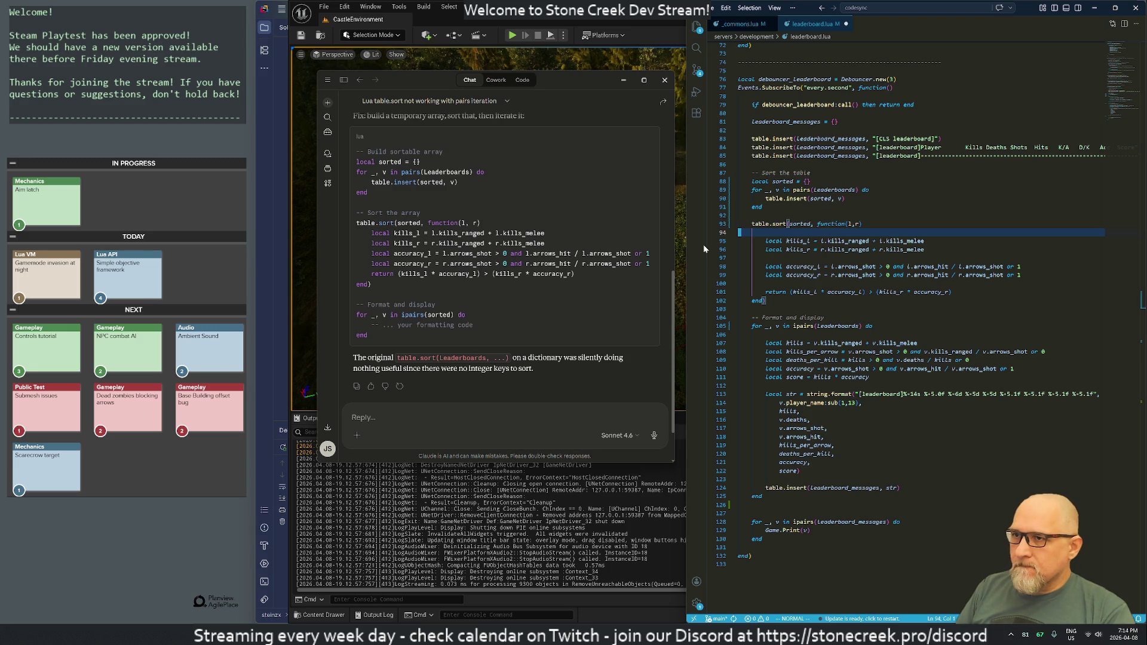
pyautogui.press('j')
pyautogui.press('j')
pyautogui.press('j')
pyautogui.press('j')
pyautogui.press('j')
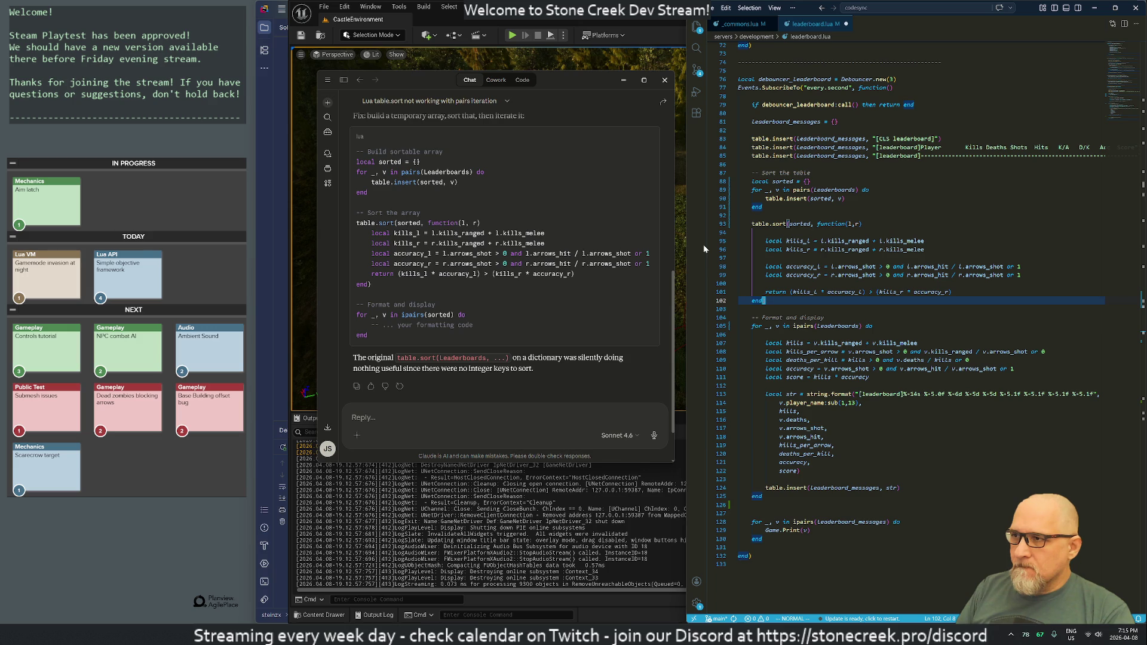
pyautogui.press('j')
pyautogui.press('j')
pyautogui.press('j')
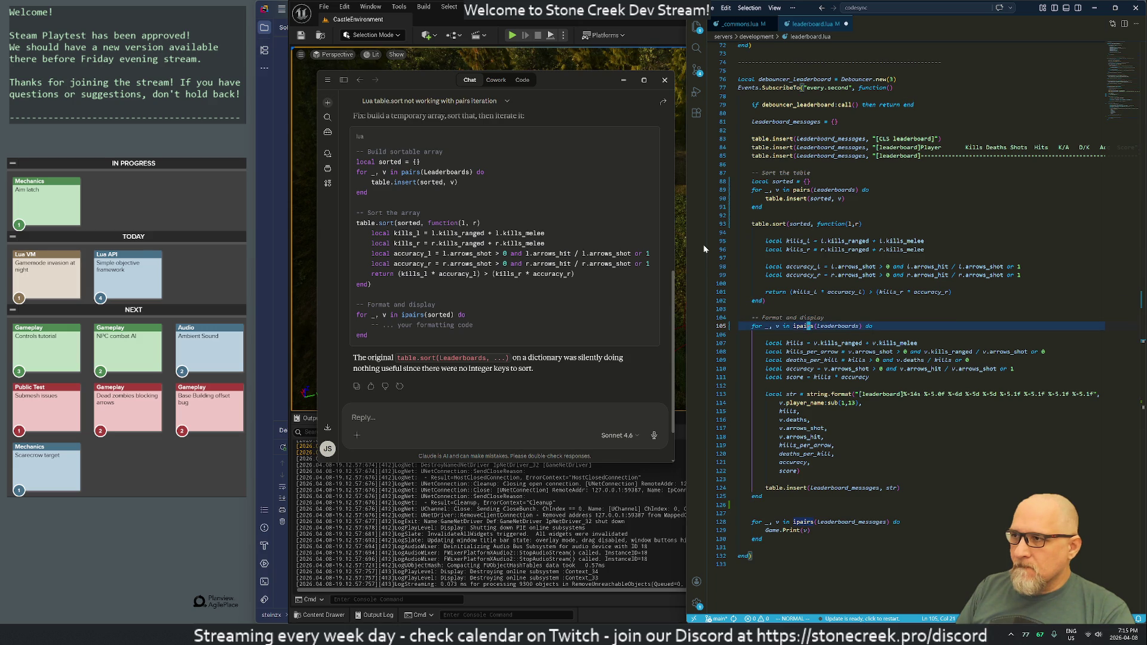
pyautogui.press('w')
pyautogui.press('w')
pyautogui.write('cwsorted')
pyautogui.press('Escape')
pyautogui.write(':w')
pyautogui.press('Return')
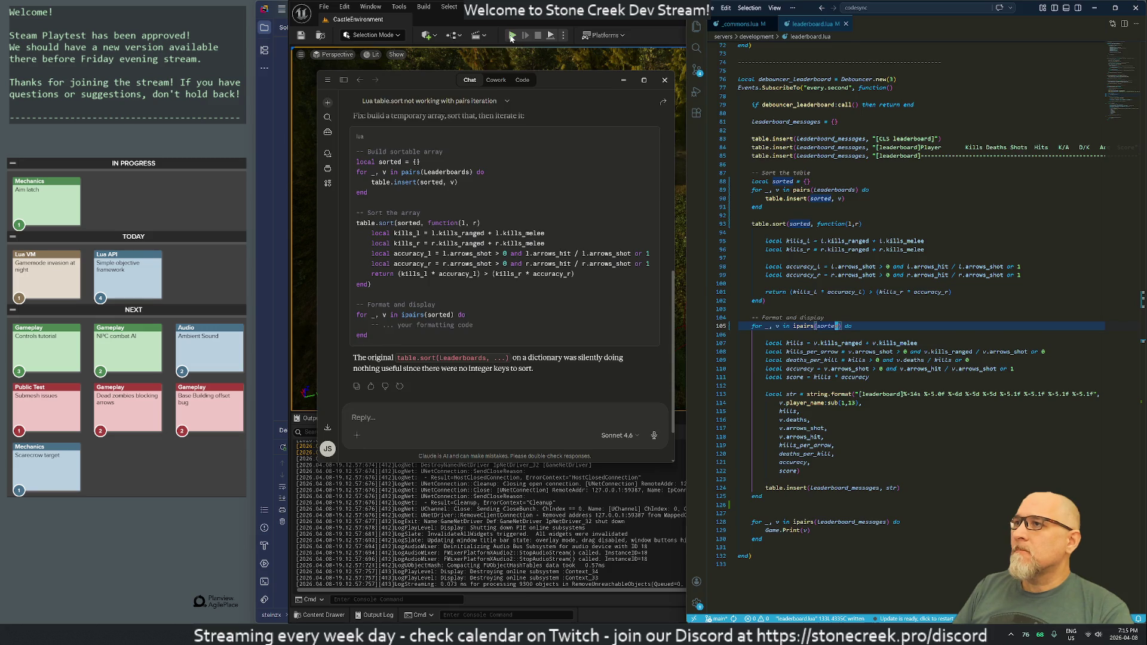
# - Start Play and re-save leaderboard.lua with :w so the server reloads it
pyautogui.click(511, 36)
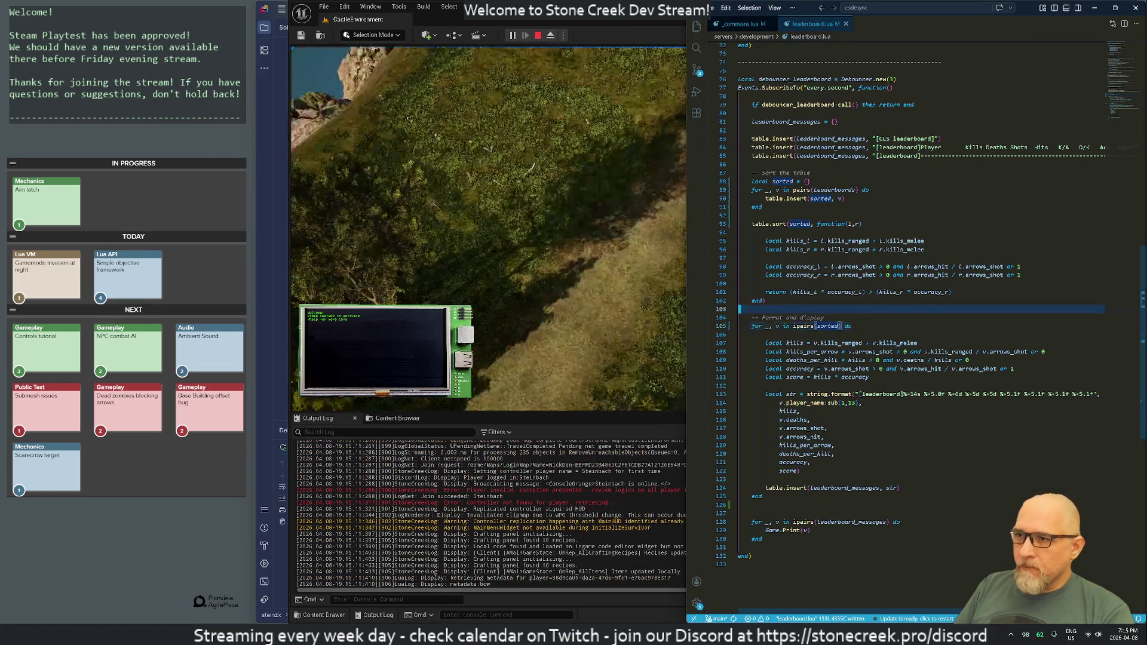
pyautogui.click(740, 539)
pyautogui.press('k')
pyautogui.press('k')
pyautogui.press('k')
pyautogui.press('d')
pyautogui.press('d')
pyautogui.write(':w')
pyautogui.press('Return')
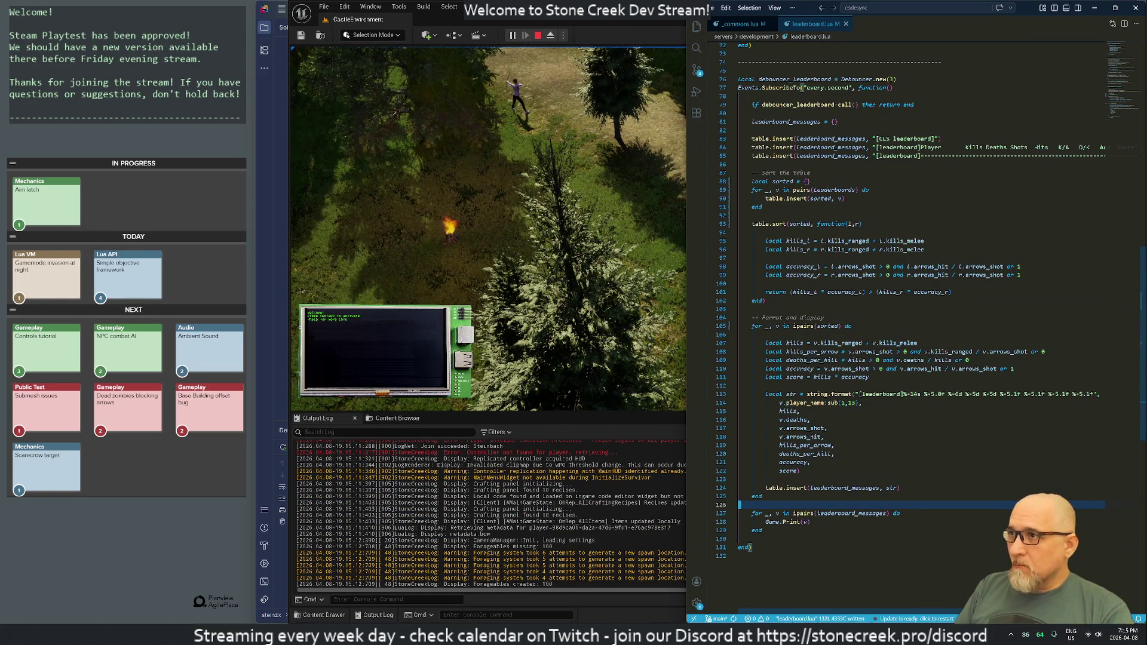
# - Shoot zombies, respawn after dying, and end the play session with Esc
pyautogui.click(615, 221)
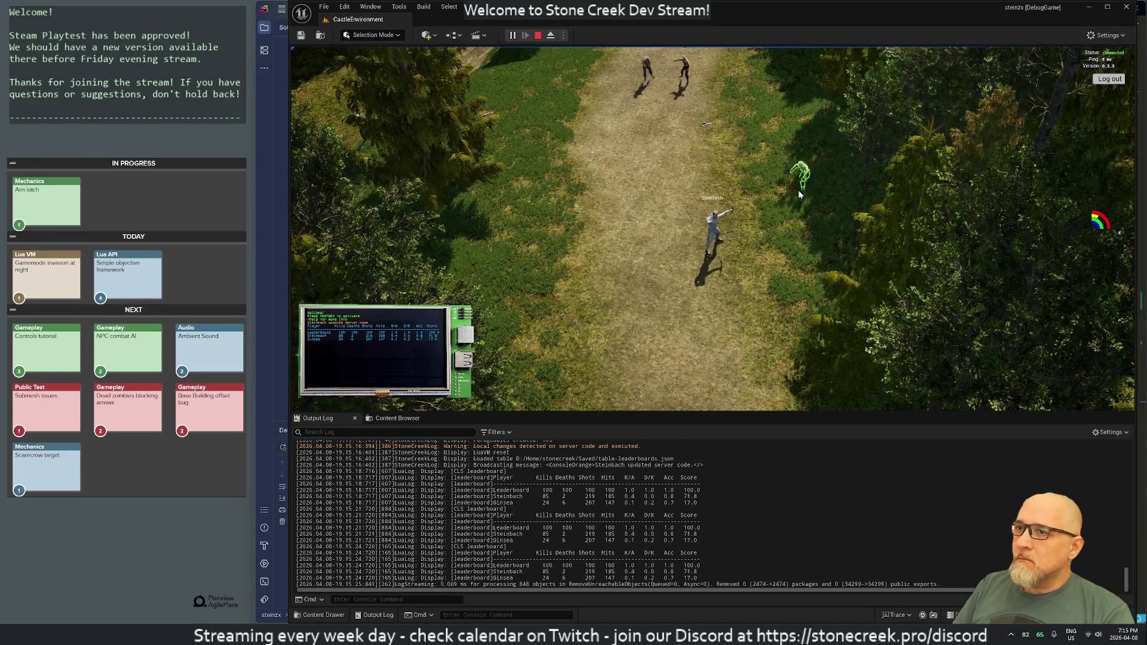
pyautogui.click(799, 192)
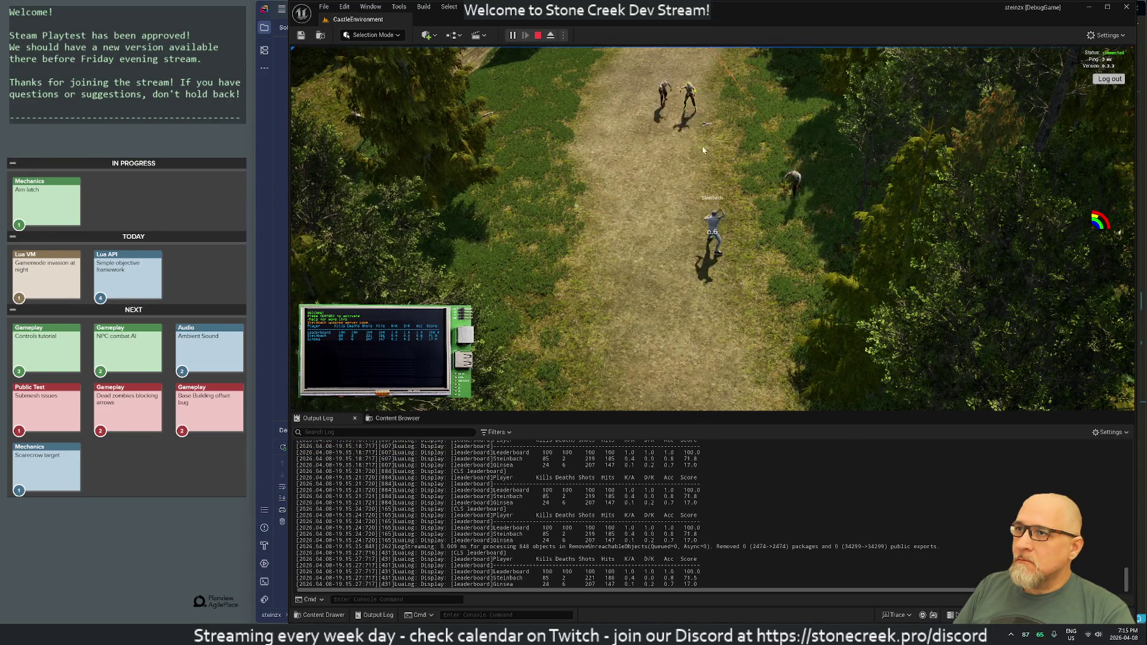
pyautogui.click(687, 138)
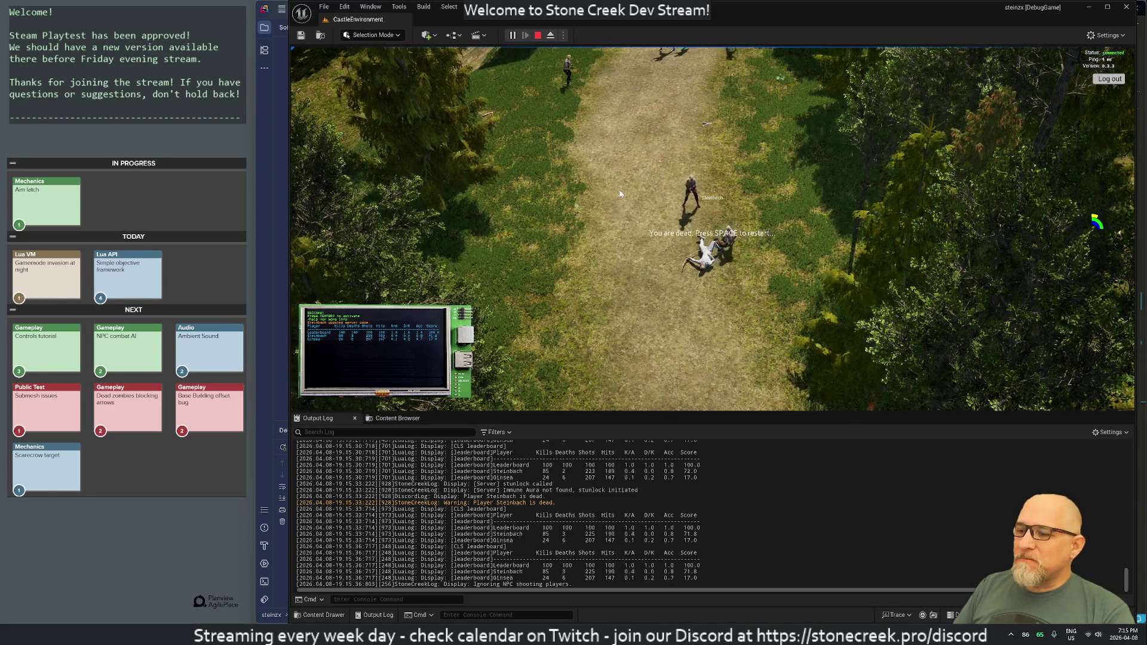
pyautogui.press('space')
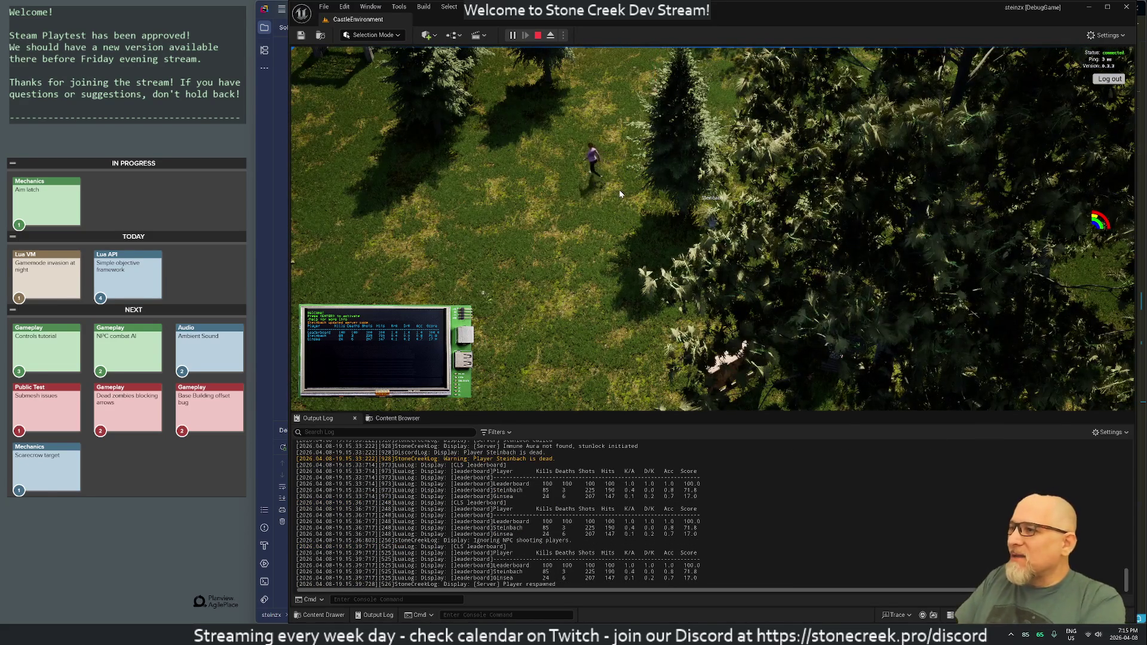
pyautogui.press('Escape')
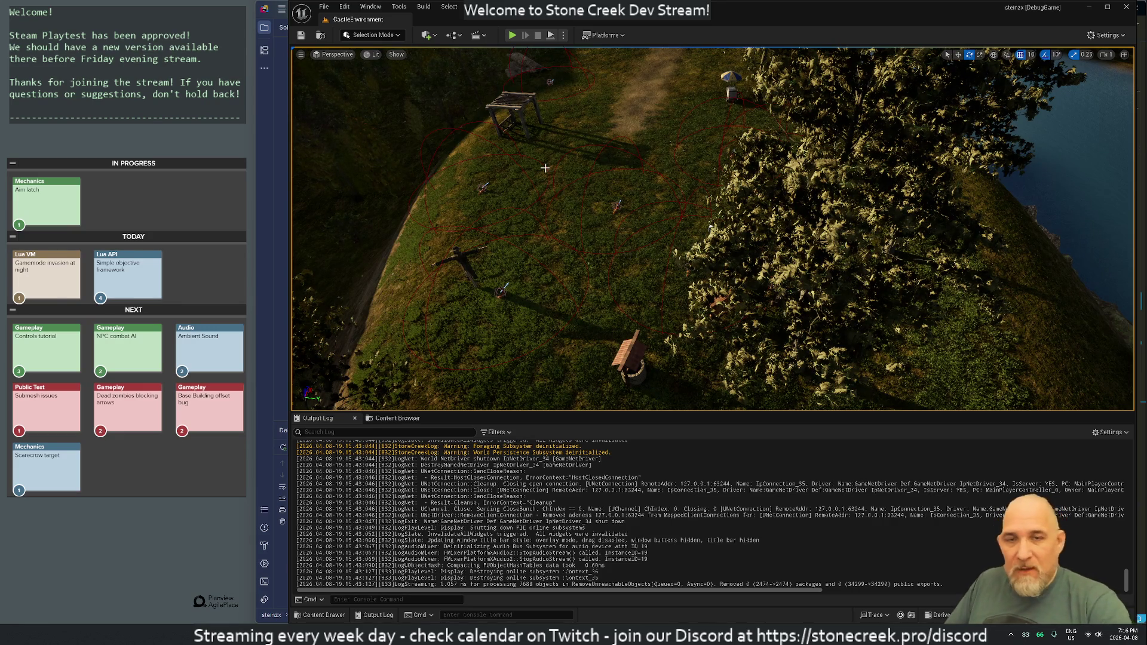
# - Launch Discord from Windows search and drag the Claude window off screen
pyautogui.moveTo(573, 615)
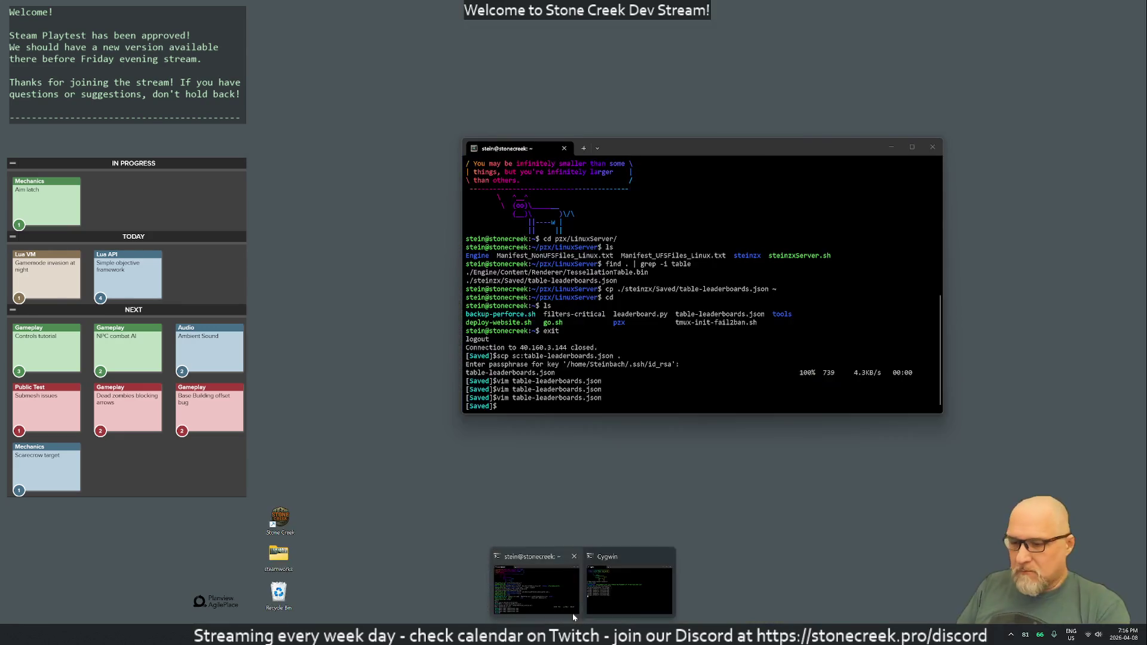
pyautogui.press('super')
pyautogui.write('disc')
pyautogui.press('Return')
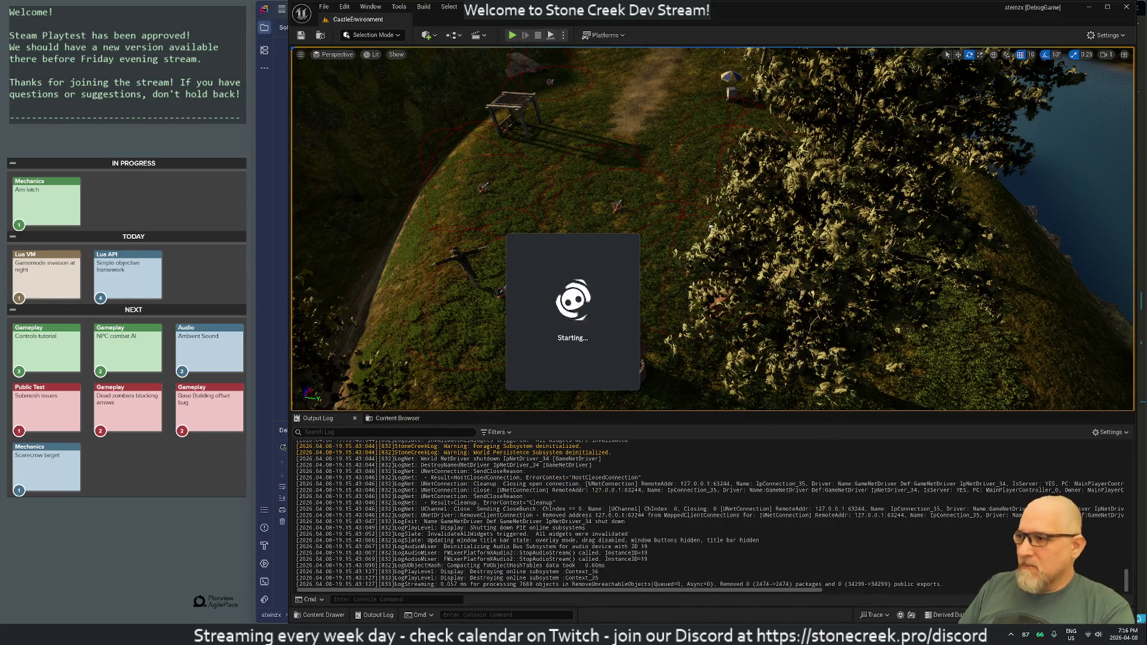
pyautogui.click(495, 615)
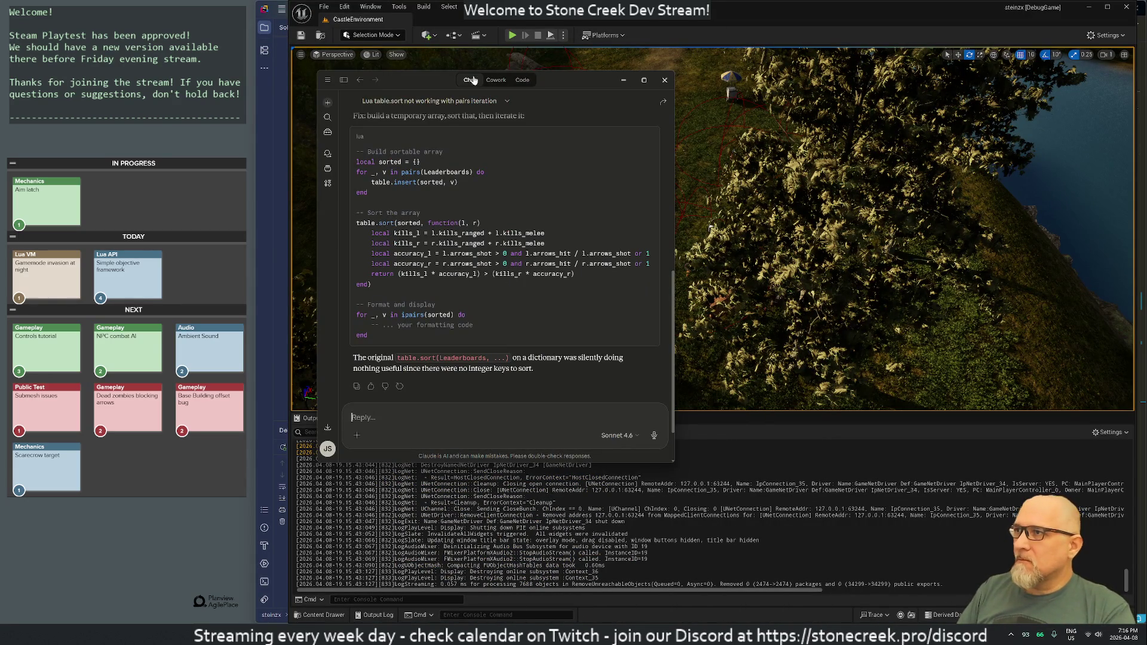
pyautogui.moveTo(486, 89); pyautogui.dragTo(1146, 90)
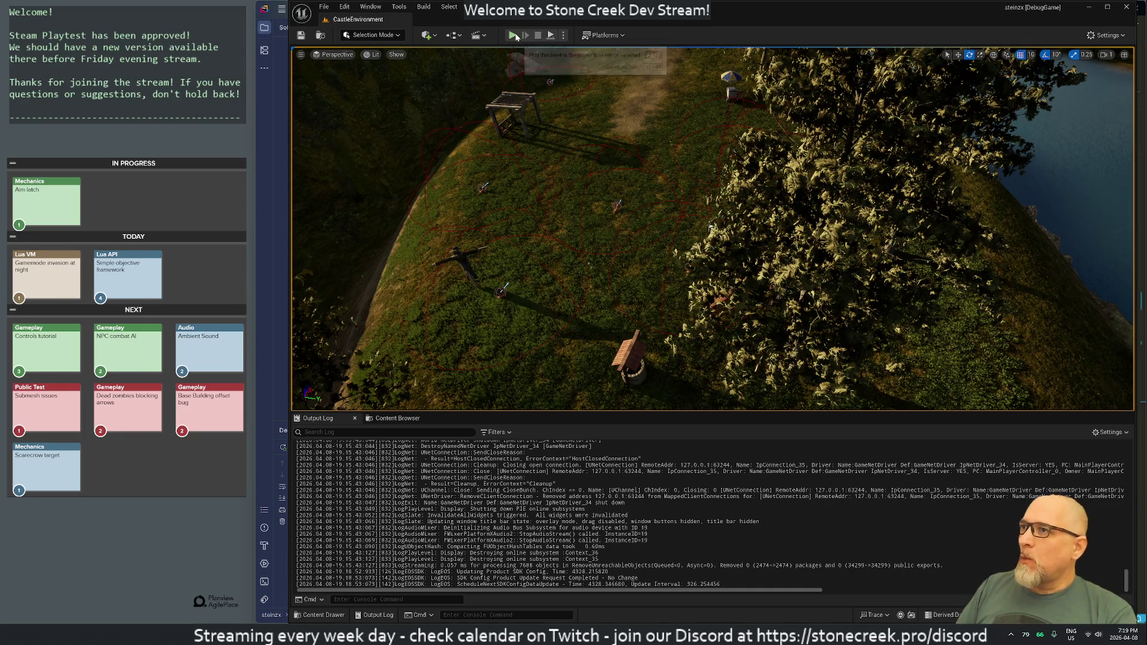
# - Start Play with Alt+P and bring leaderboard.lua up beside the running game
pyautogui.hotkey('alt', 'p')
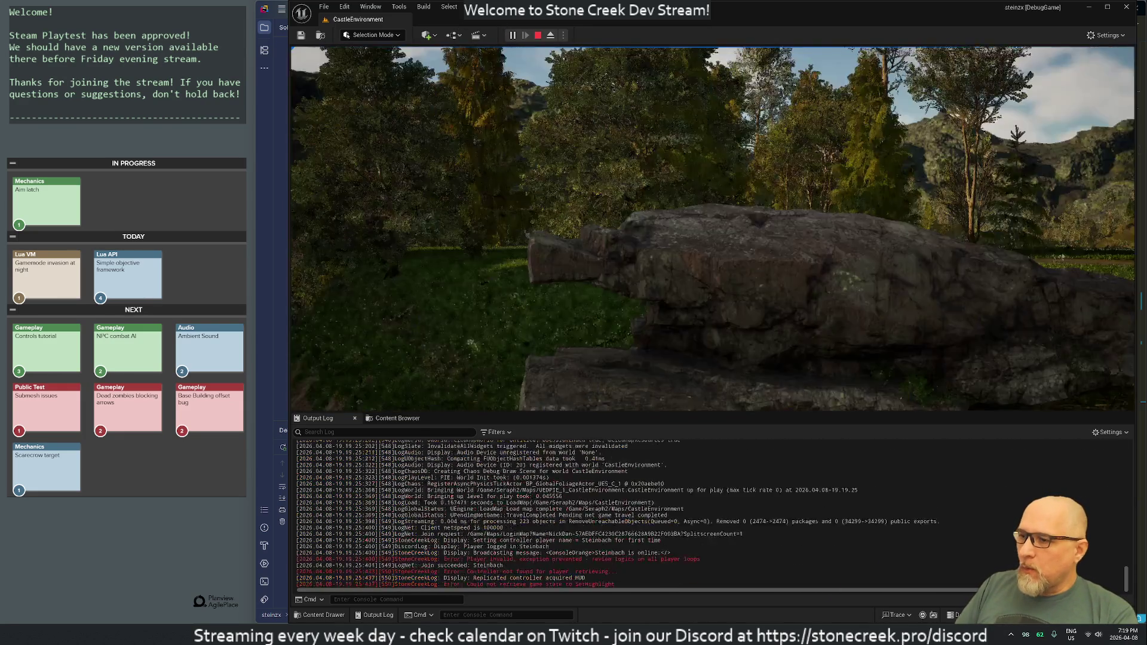
pyautogui.hotkey('alt', 'Tab')
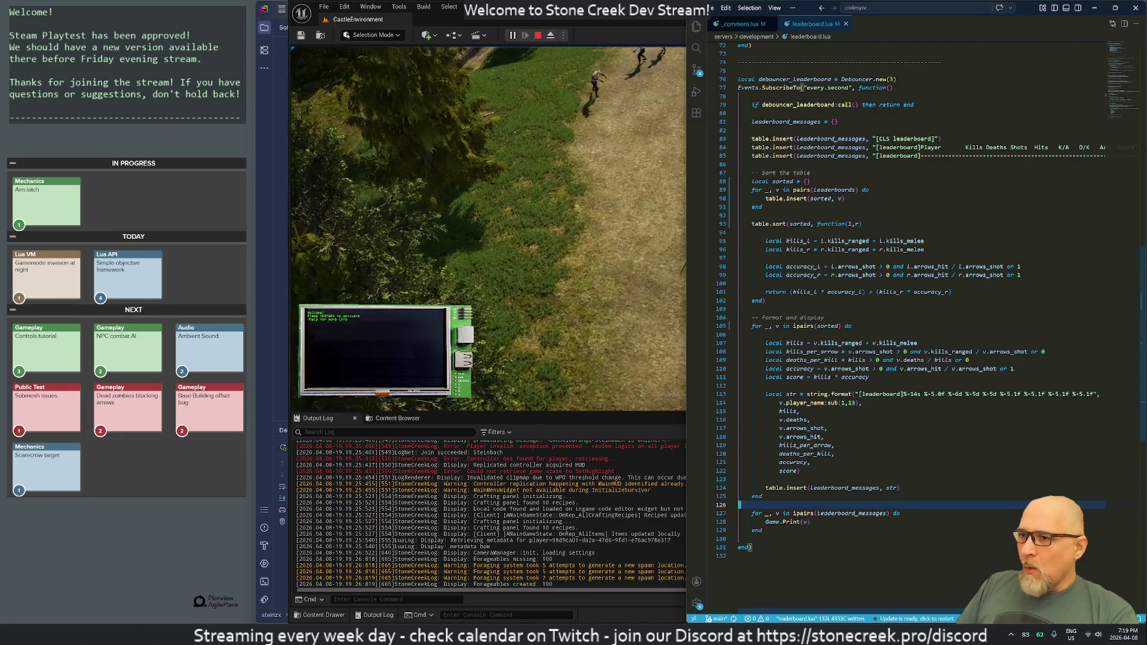
pyautogui.click(740, 556)
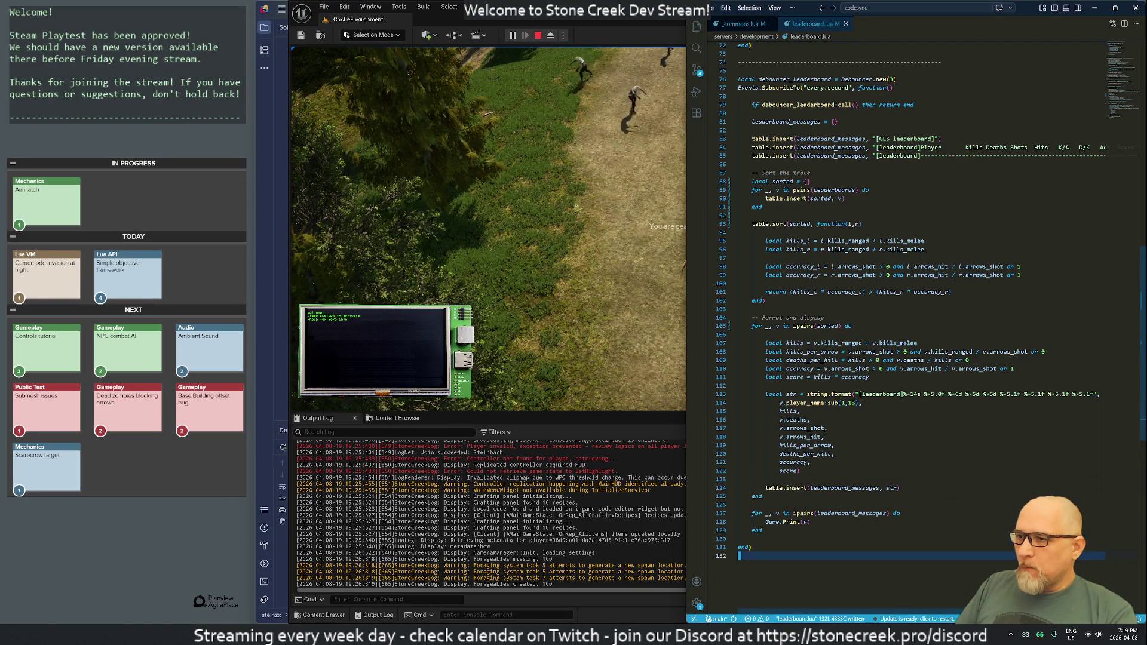
# - Insert a blank line above the closing end) in leaderboard.lua, then return to the running game
pyautogui.press('Up')
pyautogui.press('Up')
pyautogui.press('Return')
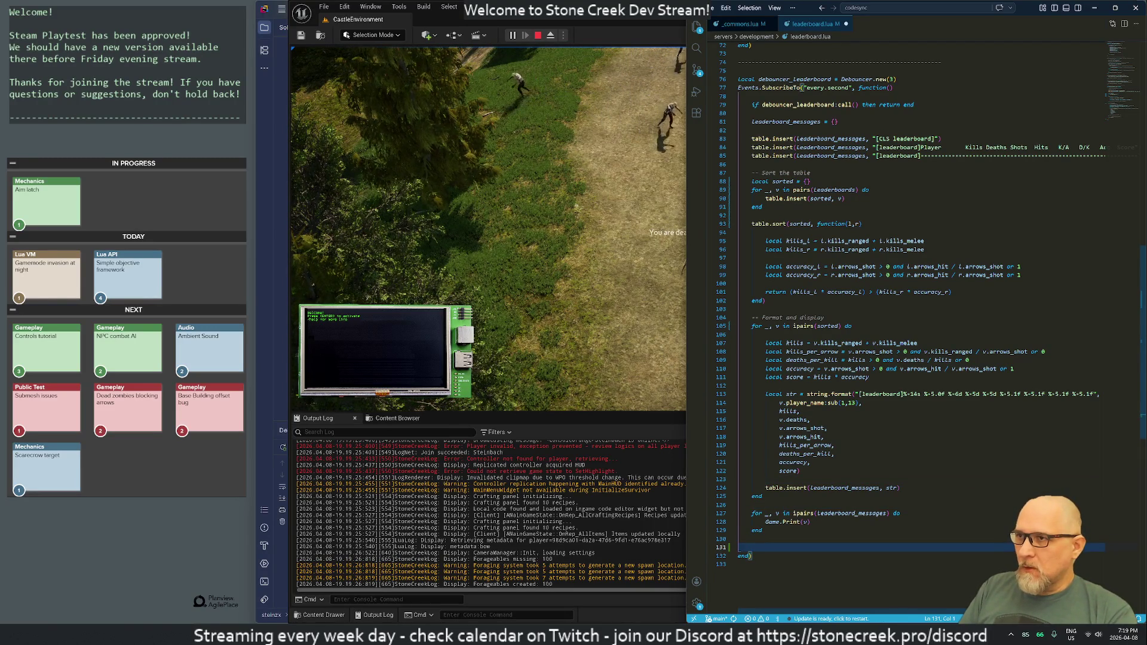
pyautogui.hotkey('alt', 'Tab')
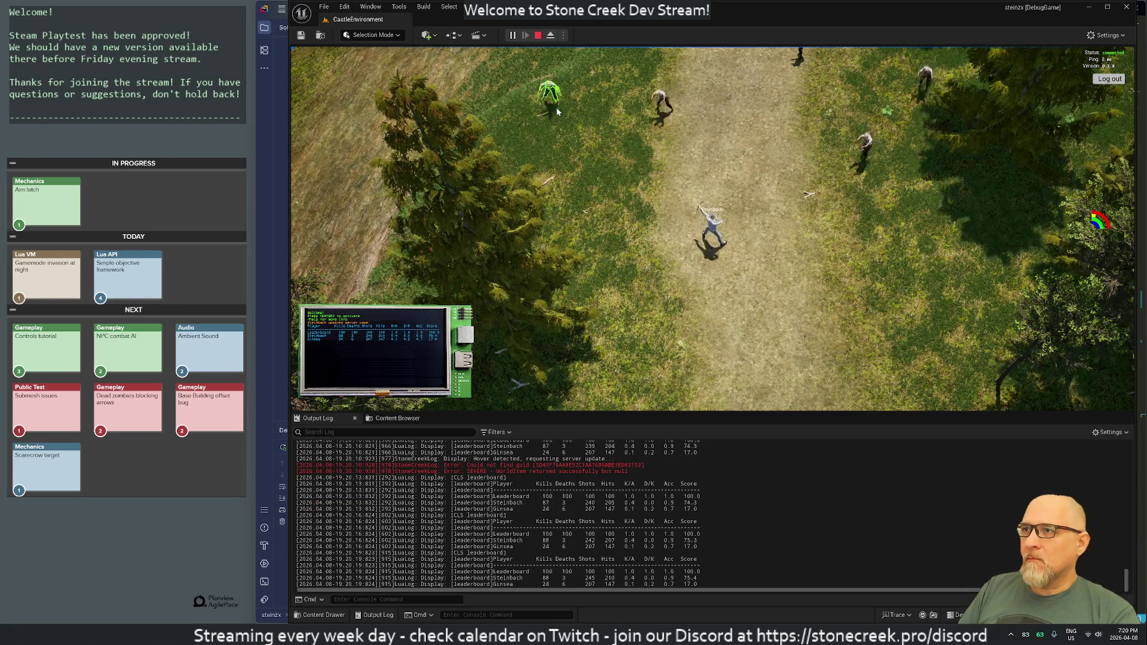
# - Run the character across the map and up the trail to the tent campsite by the water
pyautogui.press('d')
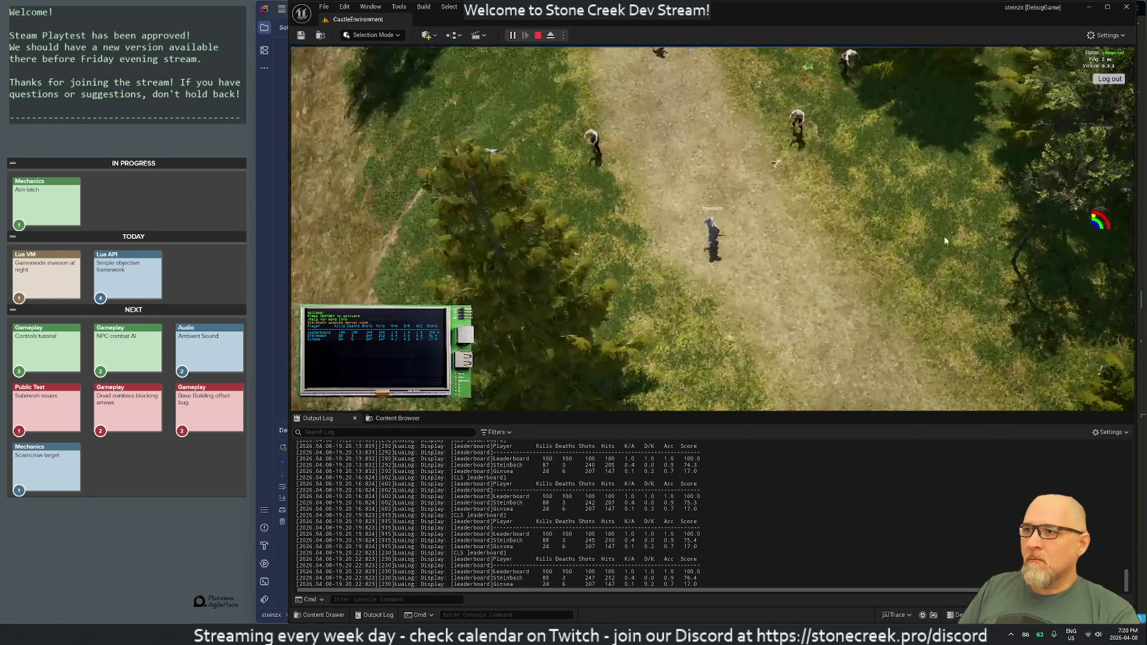
pyautogui.press('w')
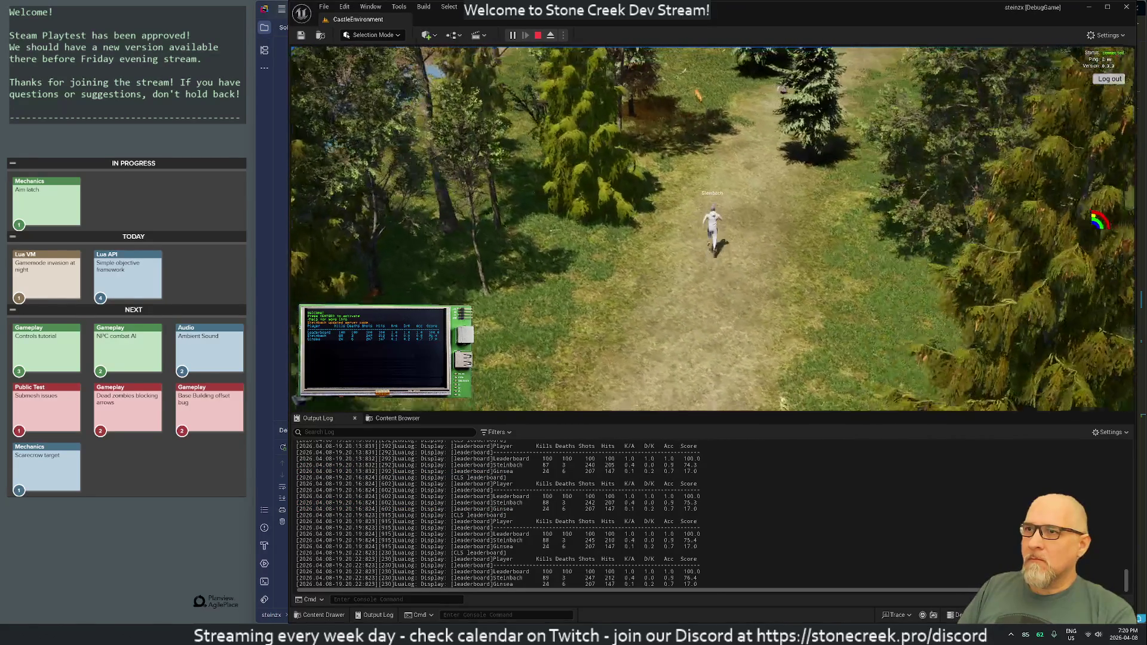
pyautogui.press('w')
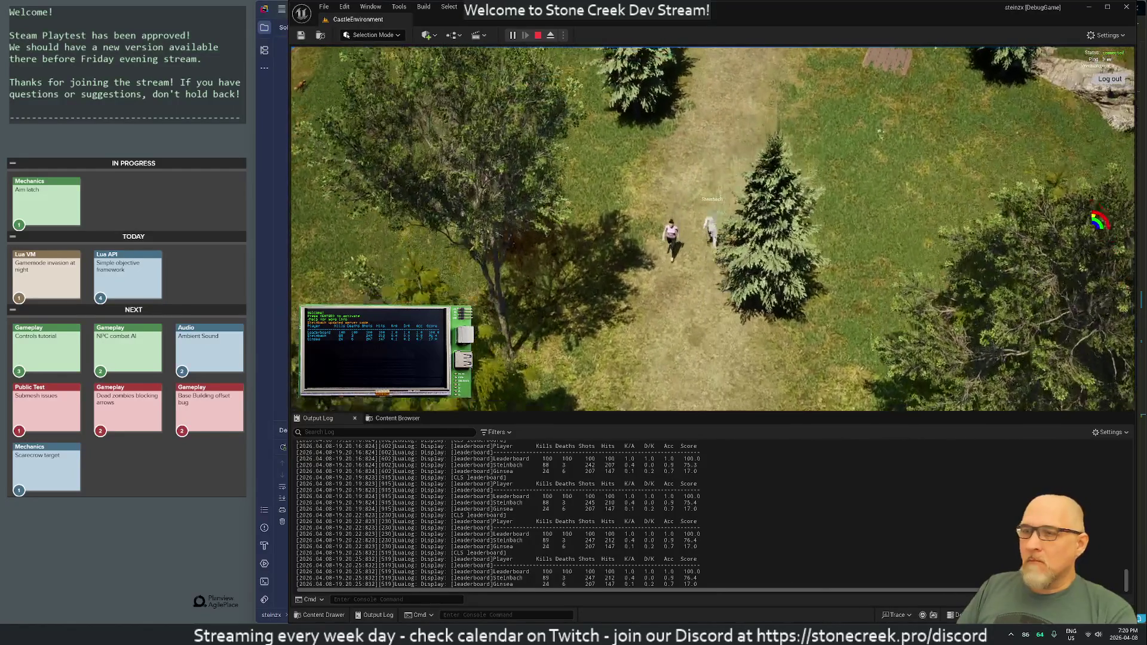
pyautogui.press('w')
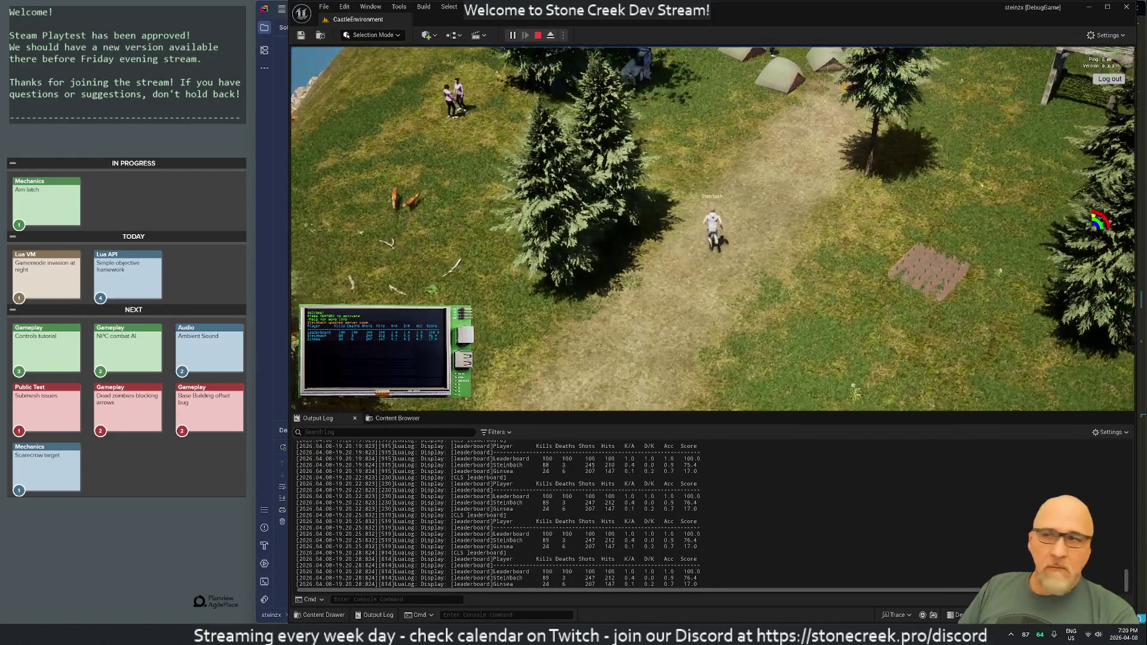
pyautogui.press('w')
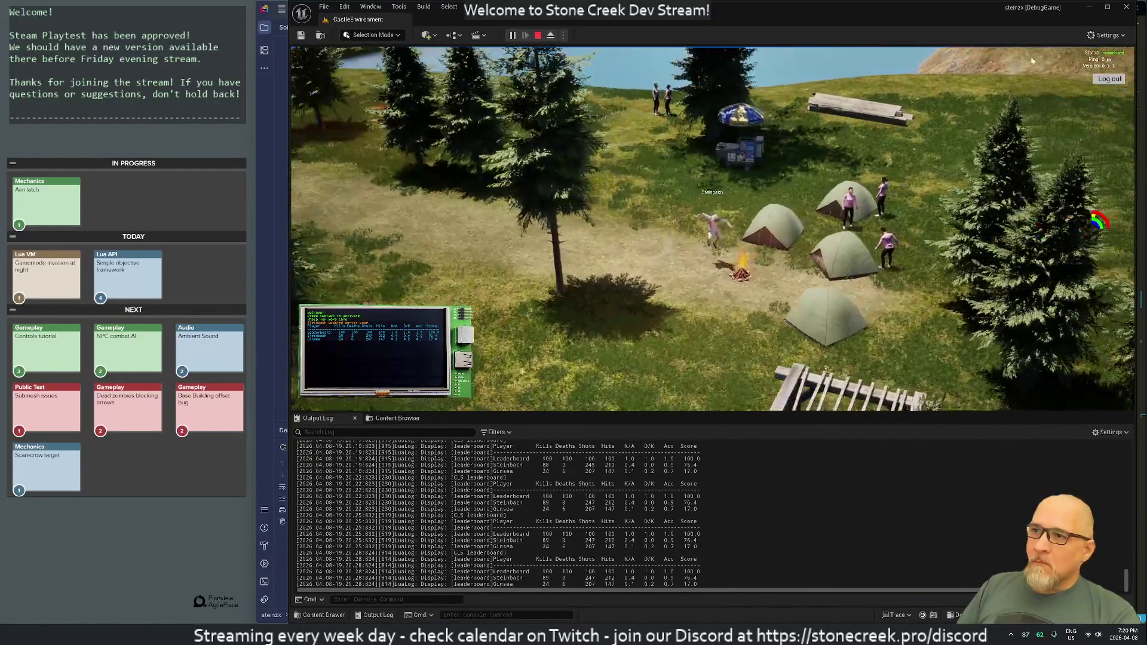
pyautogui.press('w')
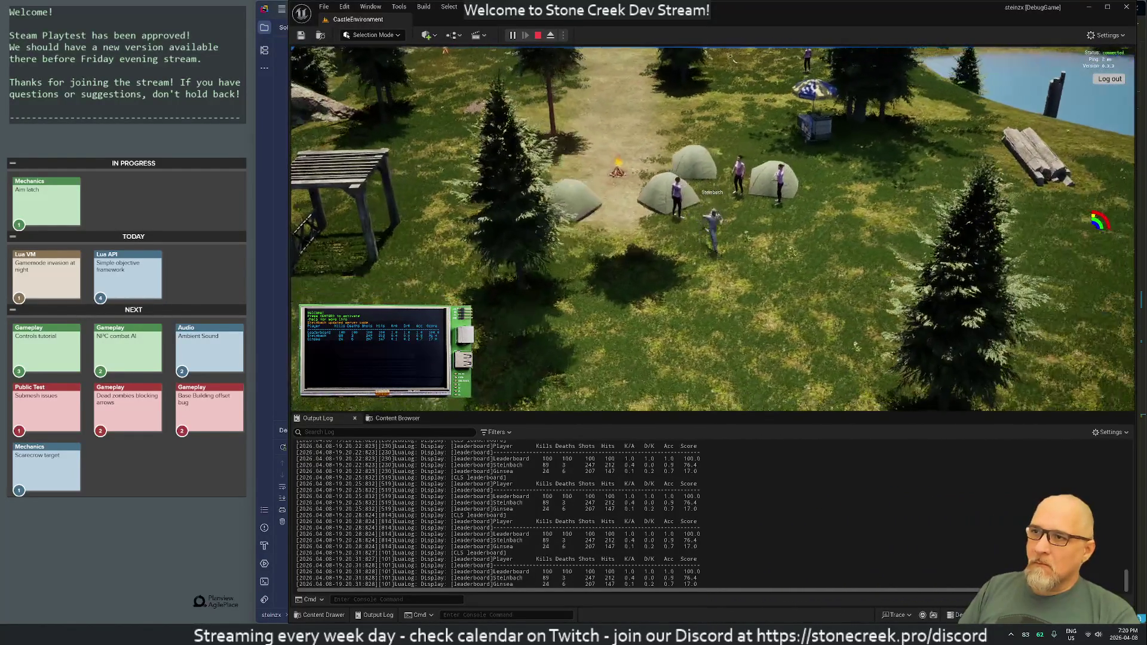
pyautogui.press('w')
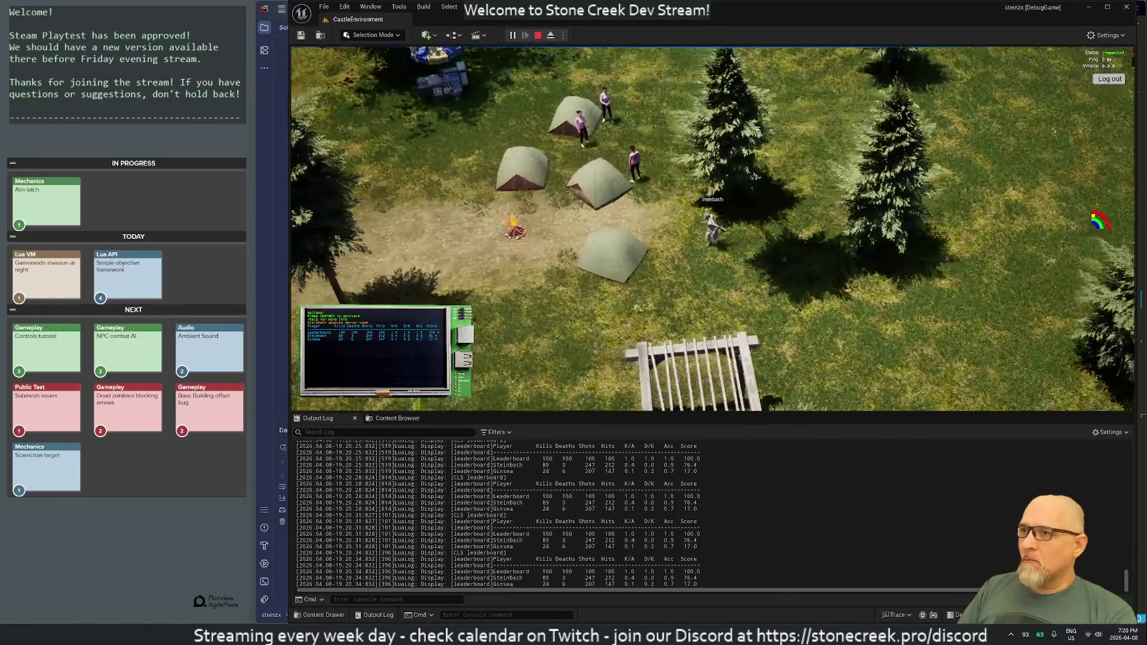
# - Make the character sleep in the nearby tent using its Sleep action
pyautogui.rightClick(679, 246)
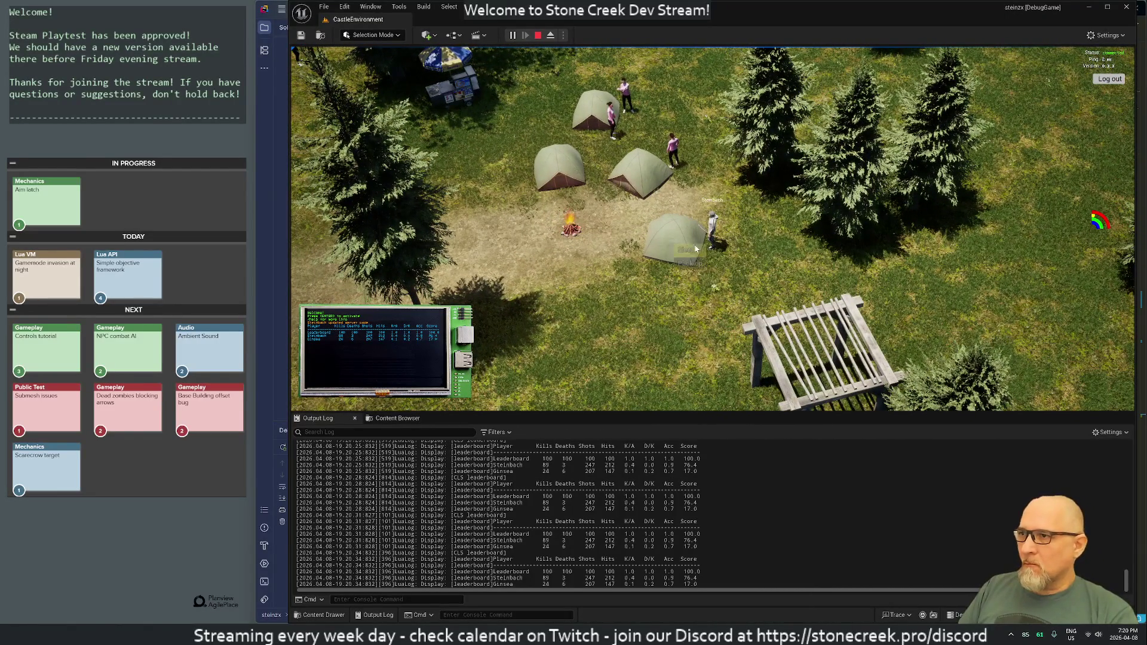
pyautogui.click(690, 251)
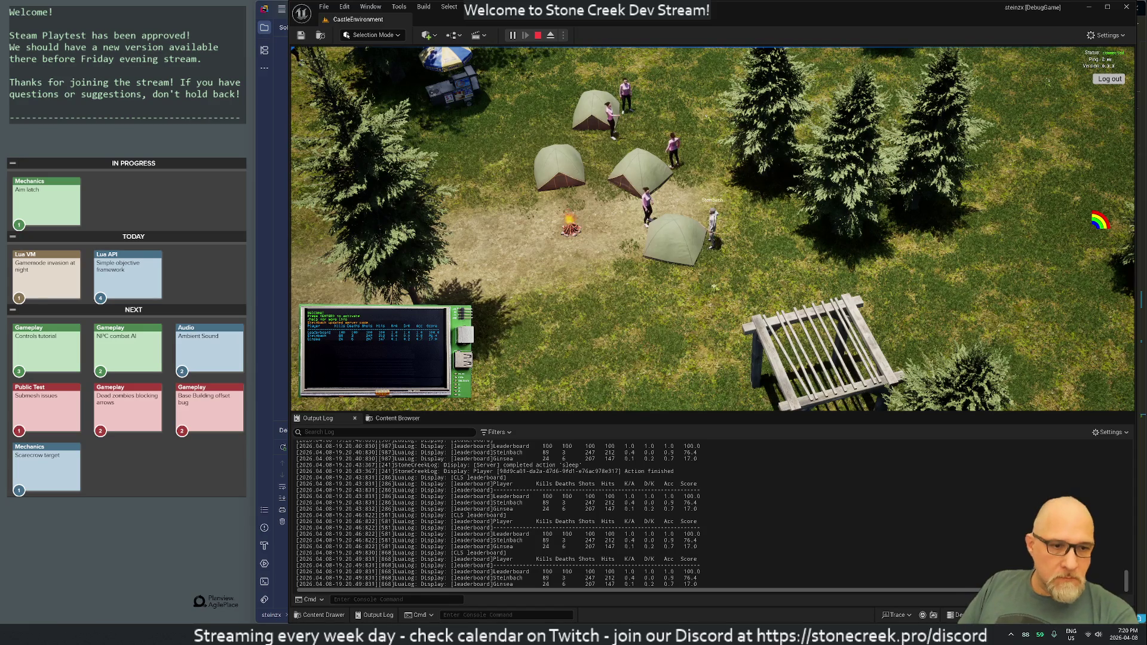
pyautogui.press('super')
# - Type 'd' in Windows Search and launch Discord
pyautogui.write('dis')
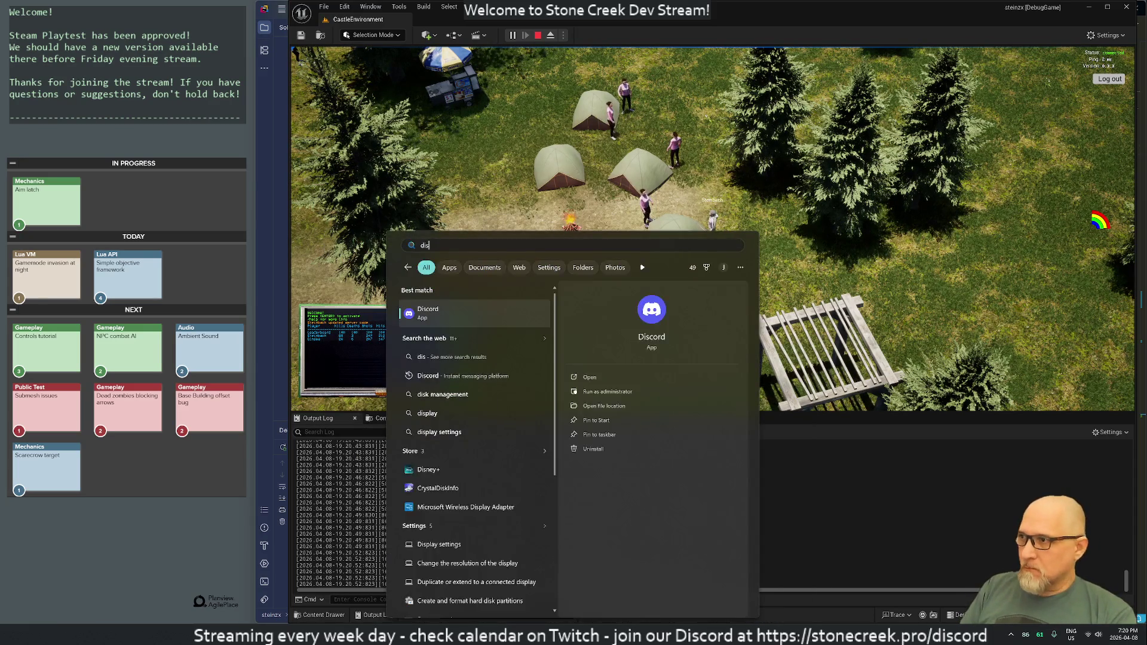
pyautogui.press('Return')
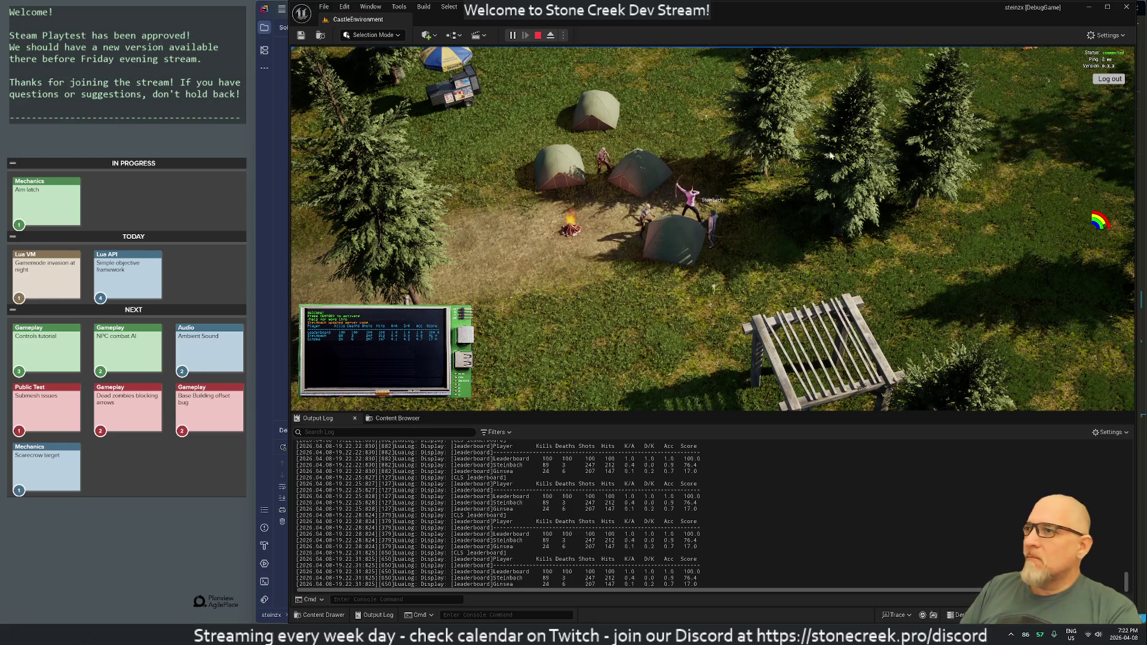
# - Run Steinbach right across the grass until he dies, then switch to the code editor
pyautogui.press('d')
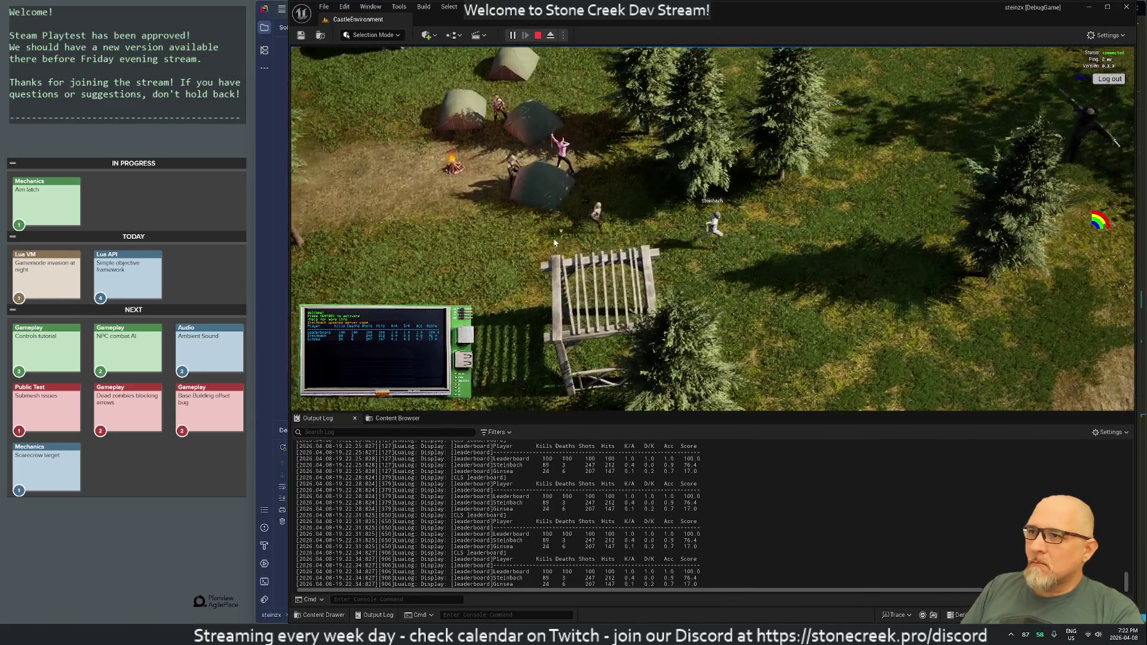
pyautogui.press('d')
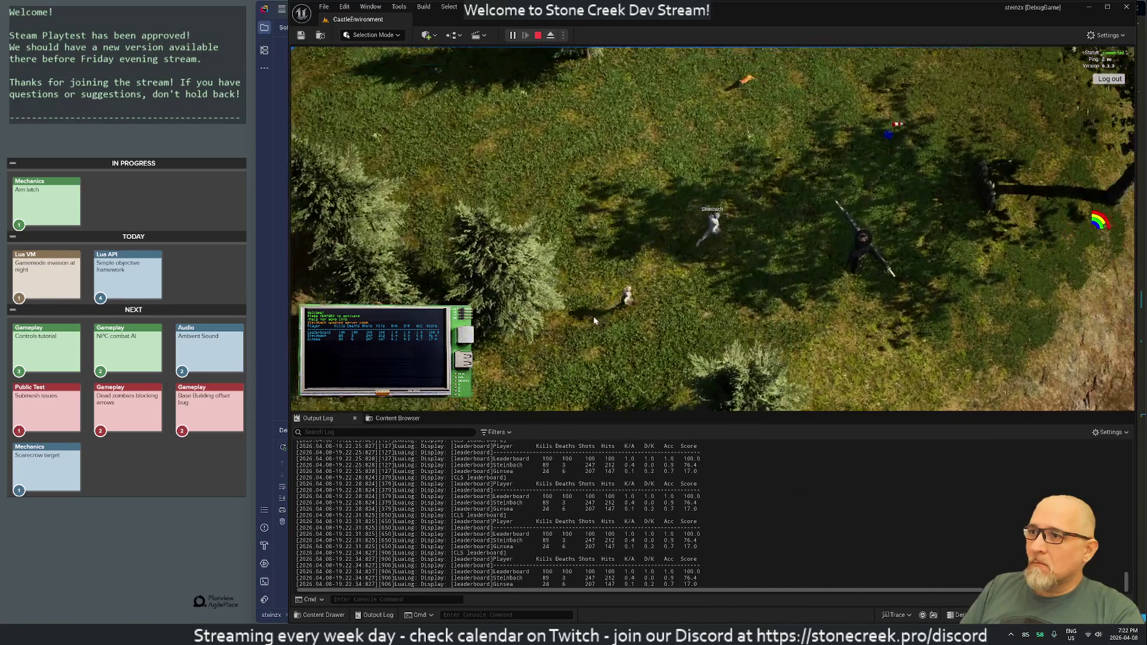
pyautogui.press('d')
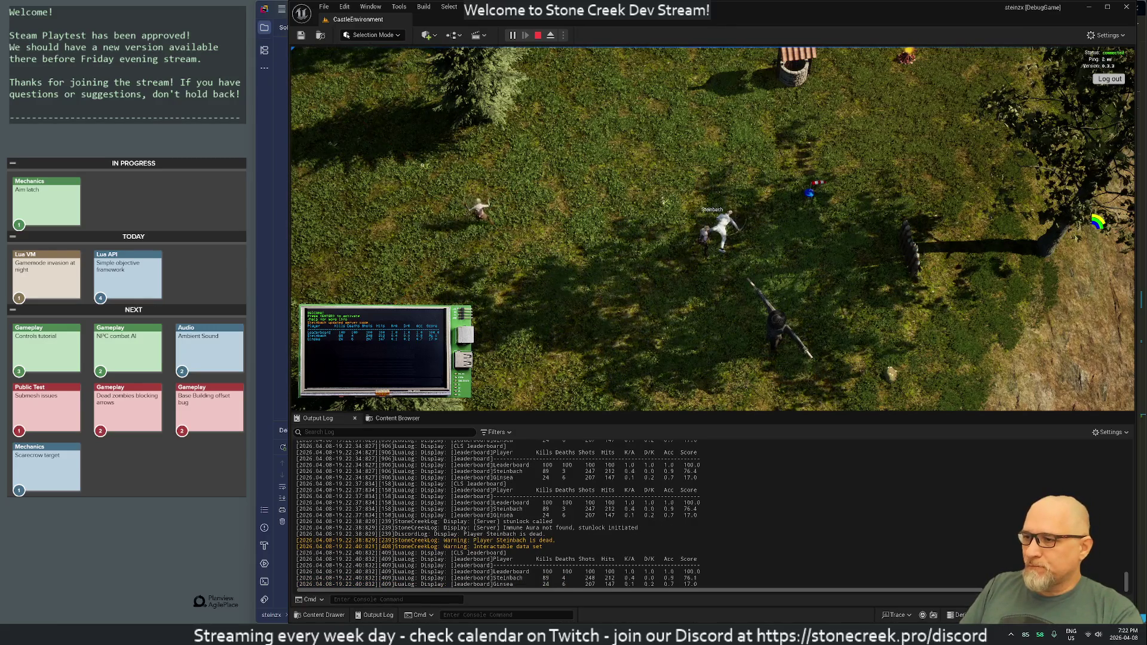
pyautogui.hotkey('alt', 'Tab')
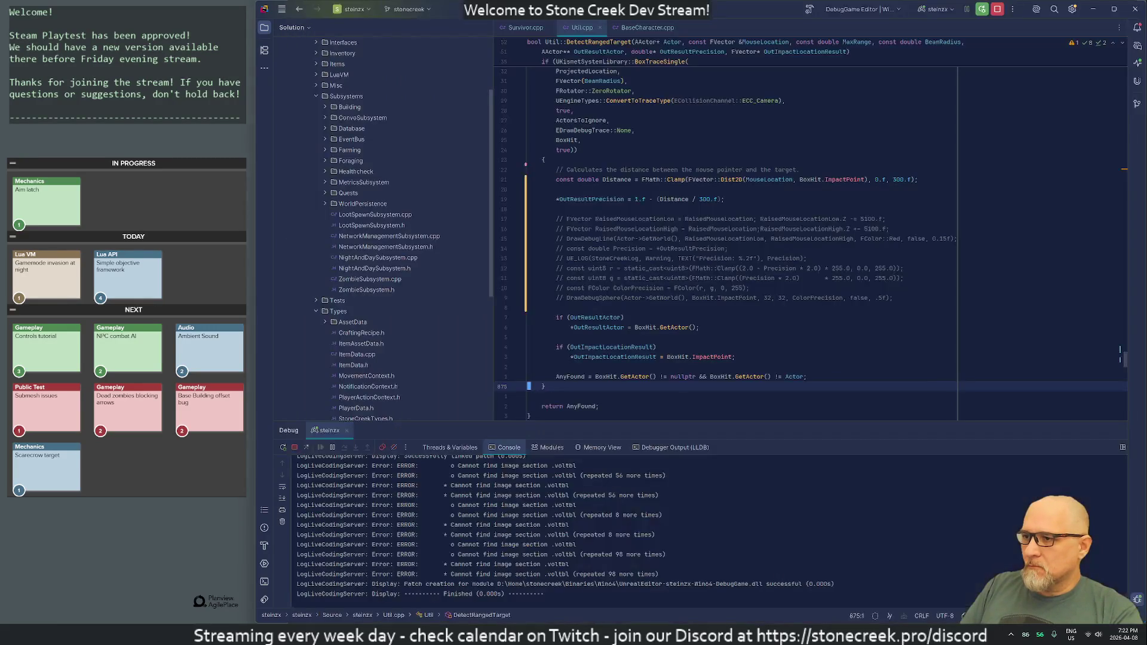
# - Open the Survivor.cpp tab and place the cursor inside ServerAttackKick
pyautogui.click(533, 34)
pyautogui.scroll(-3, 811, 229)
pyautogui.scroll(18, 810, 230)
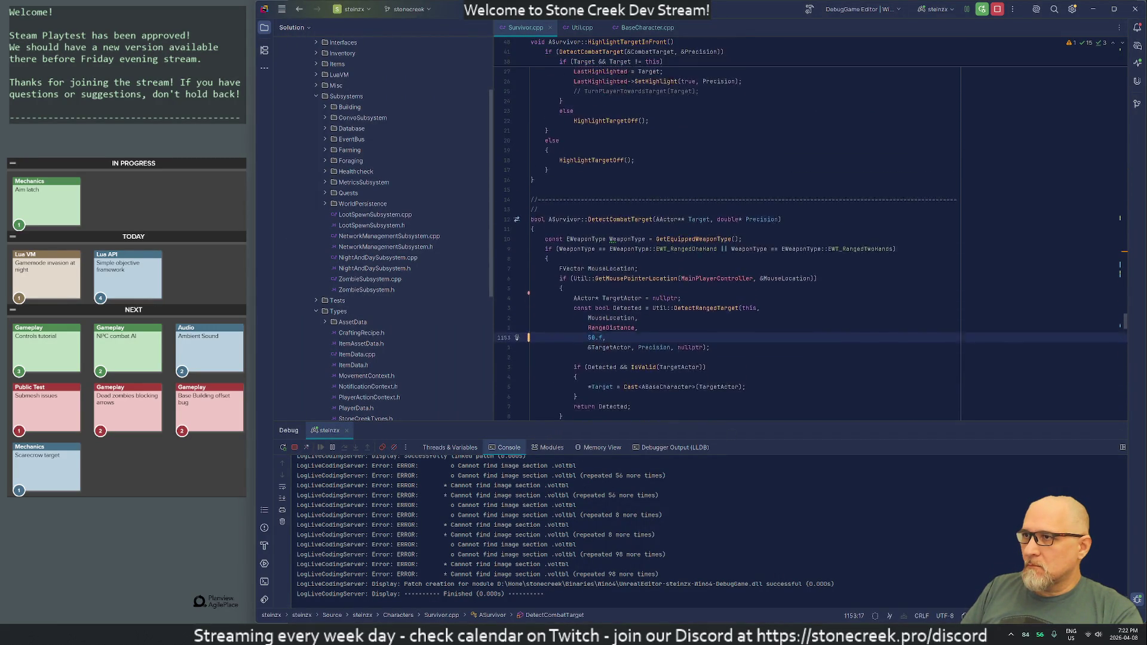
pyautogui.scroll(20, 730, 243)
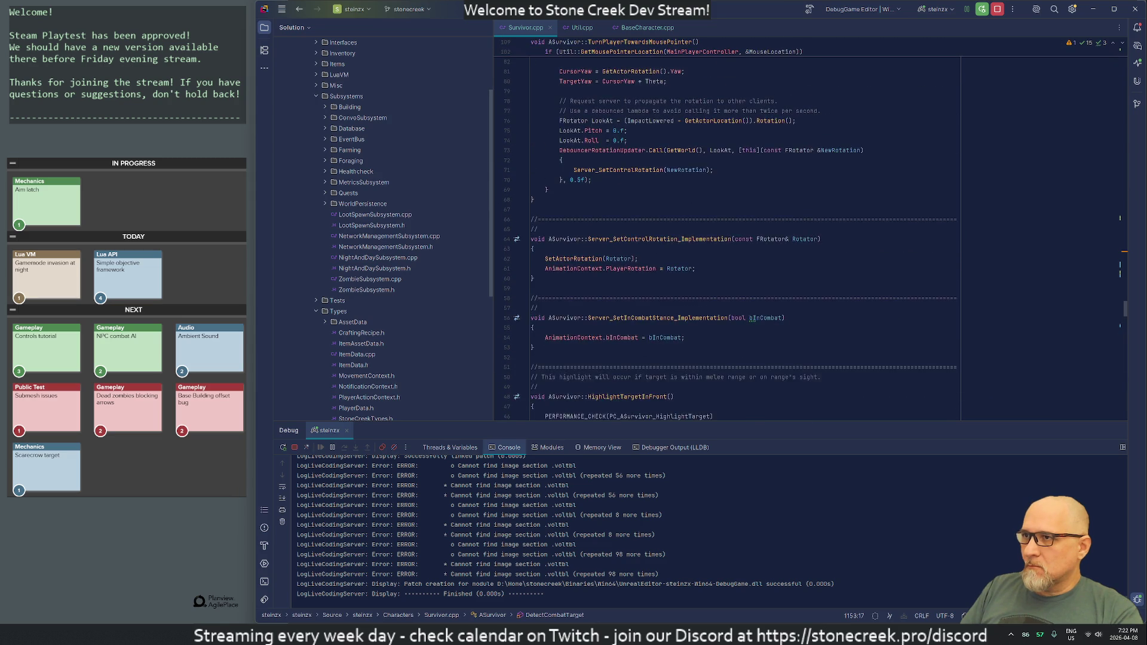
pyautogui.scroll(11, 730, 229)
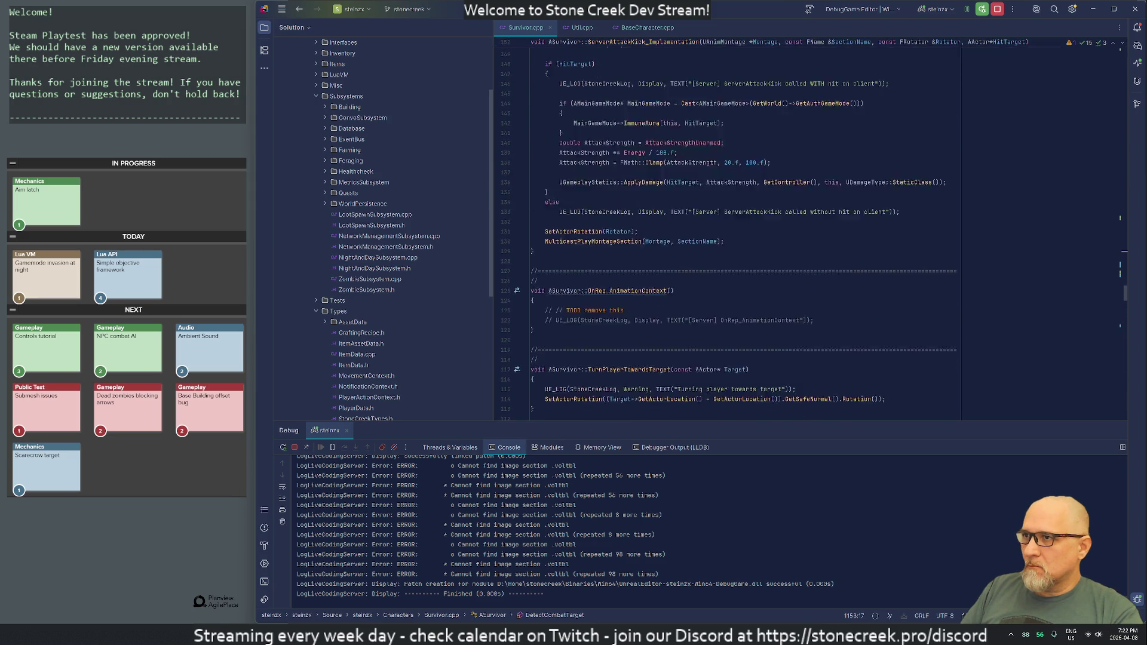
pyautogui.click(532, 209)
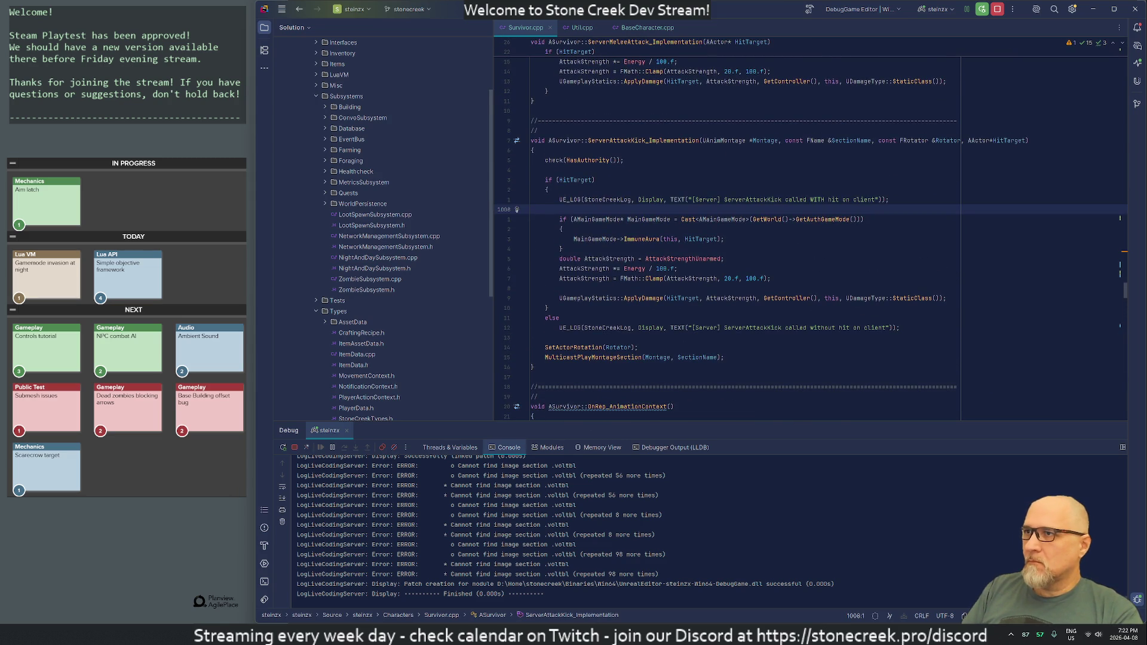
# - Search the file for '/flashs' and step through matches to the flash message call in AttackRanged
pyautogui.press('g')
pyautogui.press('g')
pyautogui.write('/flashs')
pyautogui.press('Return')
pyautogui.press('n')
pyautogui.press('j')
pyautogui.press('j')
pyautogui.press('j')
pyautogui.press('0')
pyautogui.press('k')
pyautogui.press('k')
pyautogui.press('k')
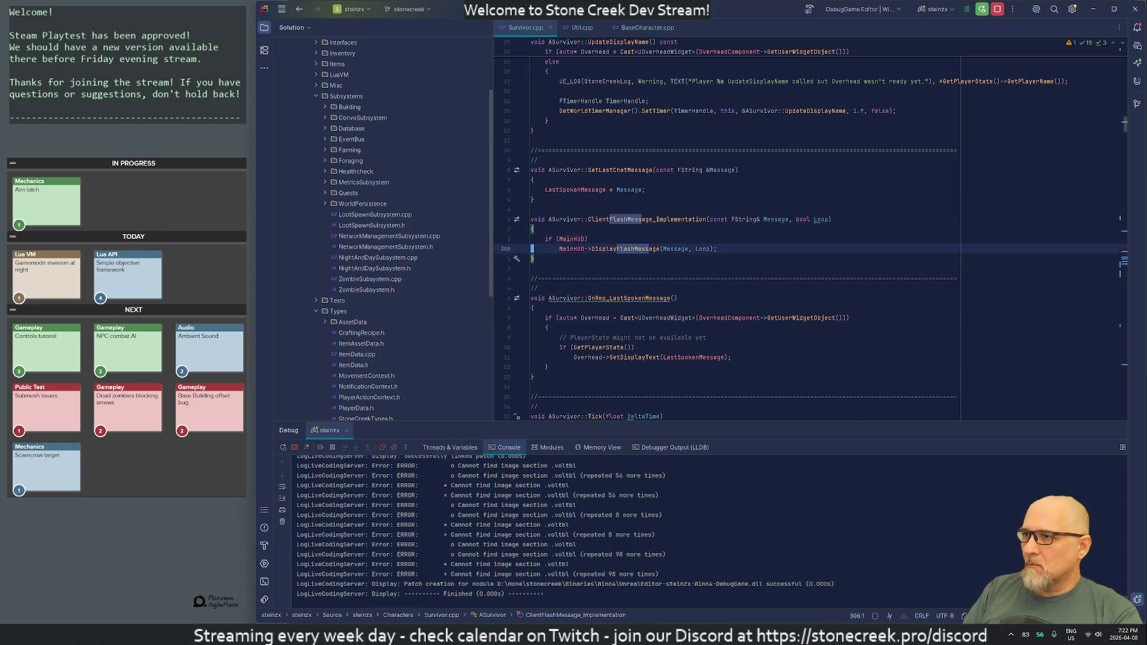
pyautogui.press('n')
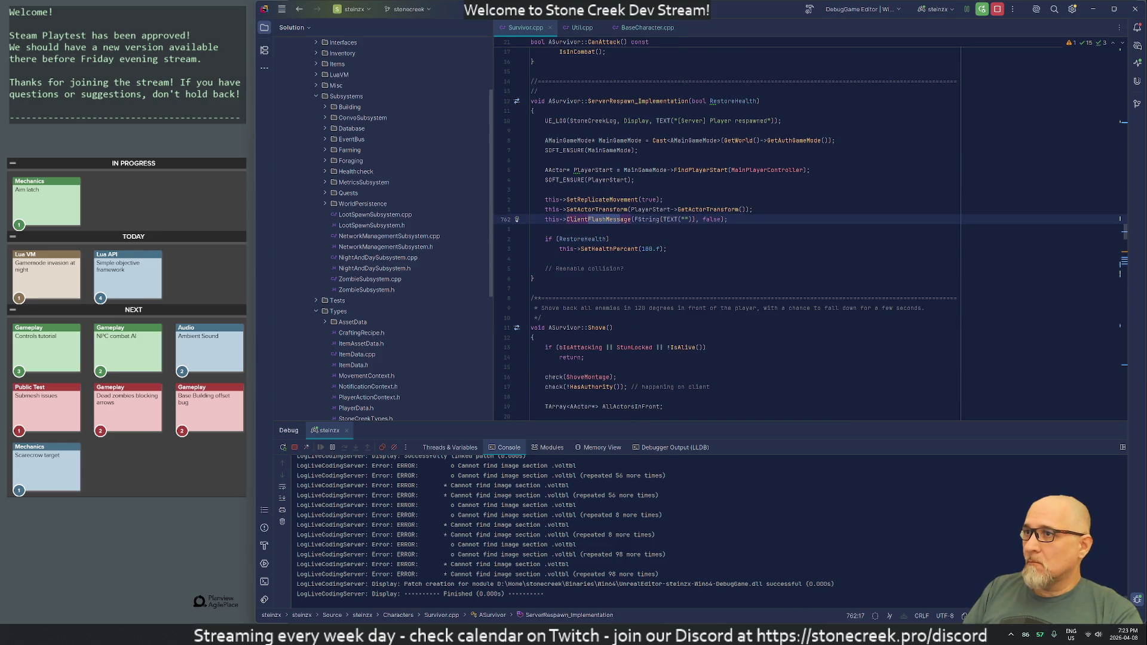
pyautogui.press('n')
pyautogui.press('n')
pyautogui.press('n')
pyautogui.press('n')
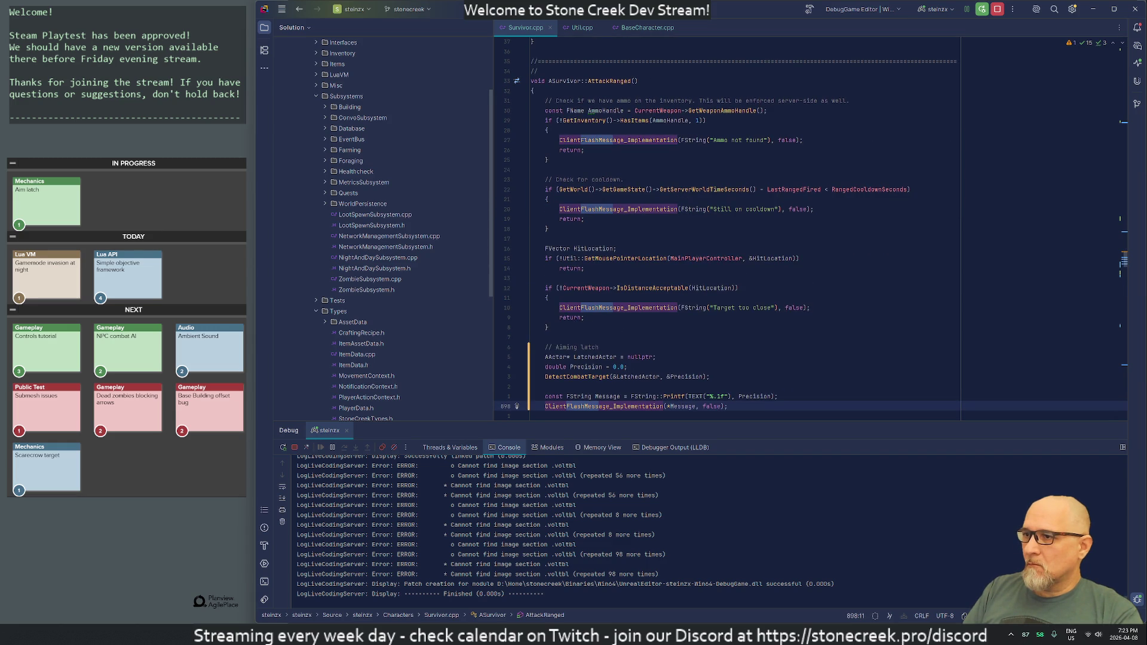
# - Comment out the two precision flash message lines in AttackRanged, then return to the game
pyautogui.press('j')
pyautogui.press('k')
pyautogui.press('k')
pyautogui.hotkey('shift', 'v')
pyautogui.press('j')
pyautogui.press('g')
pyautogui.press('c')
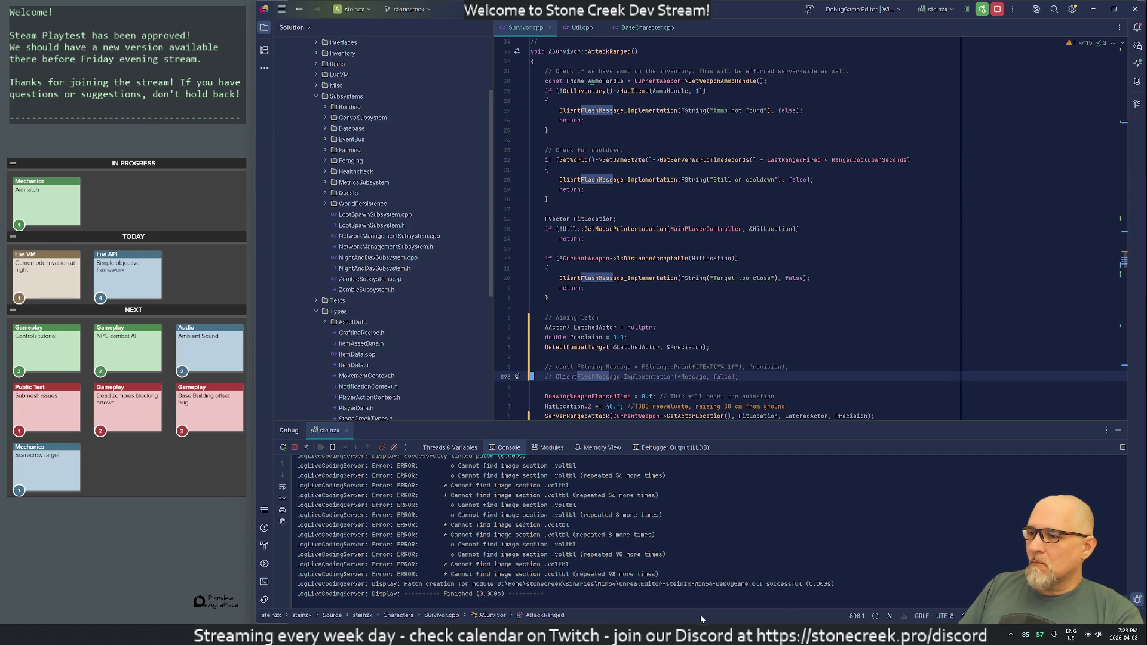
pyautogui.hotkey('alt', 'Tab')
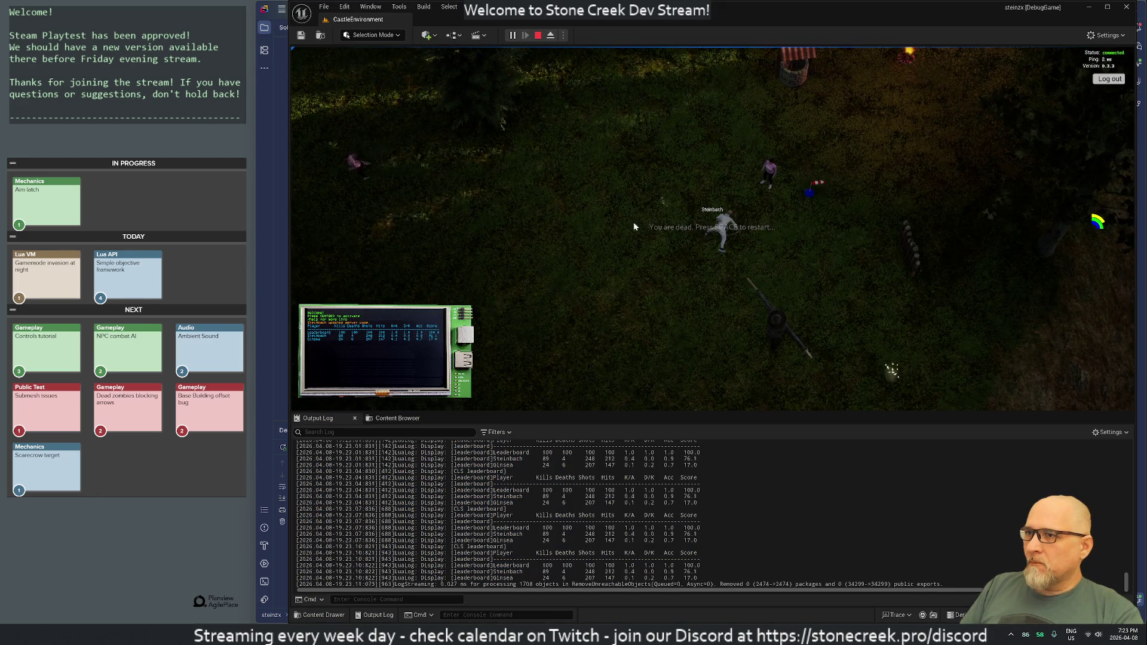
# - Respawn the character, zoom out, and fire ranged shots while moving up, including at the yellow figure
pyautogui.press('space')
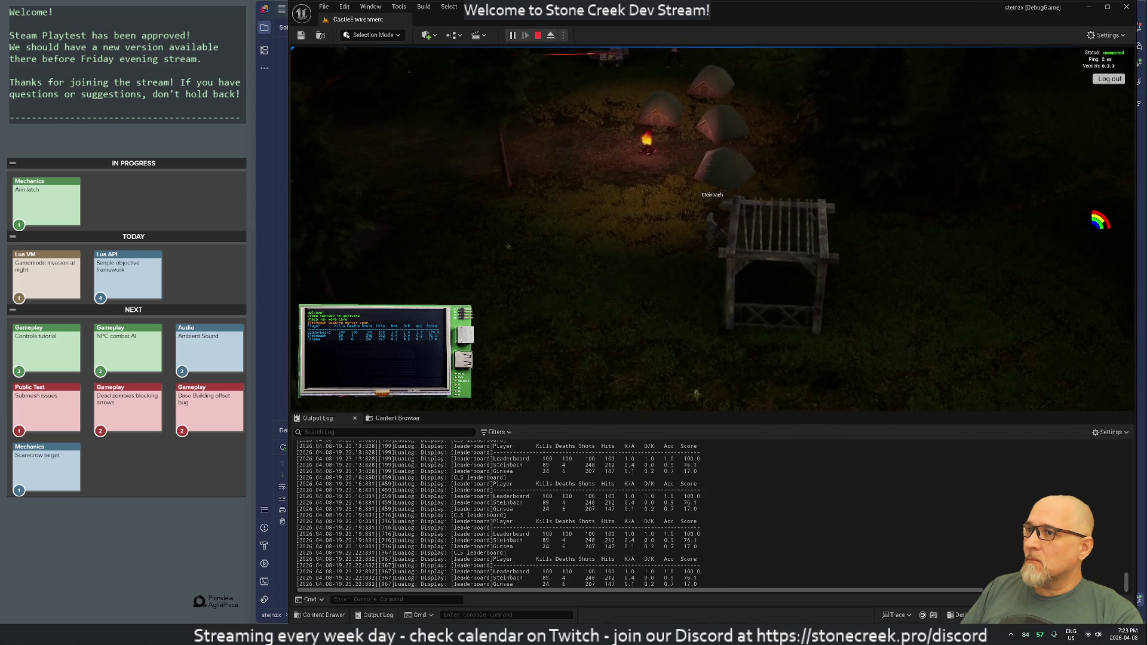
pyautogui.scroll(-3, 711, 227)
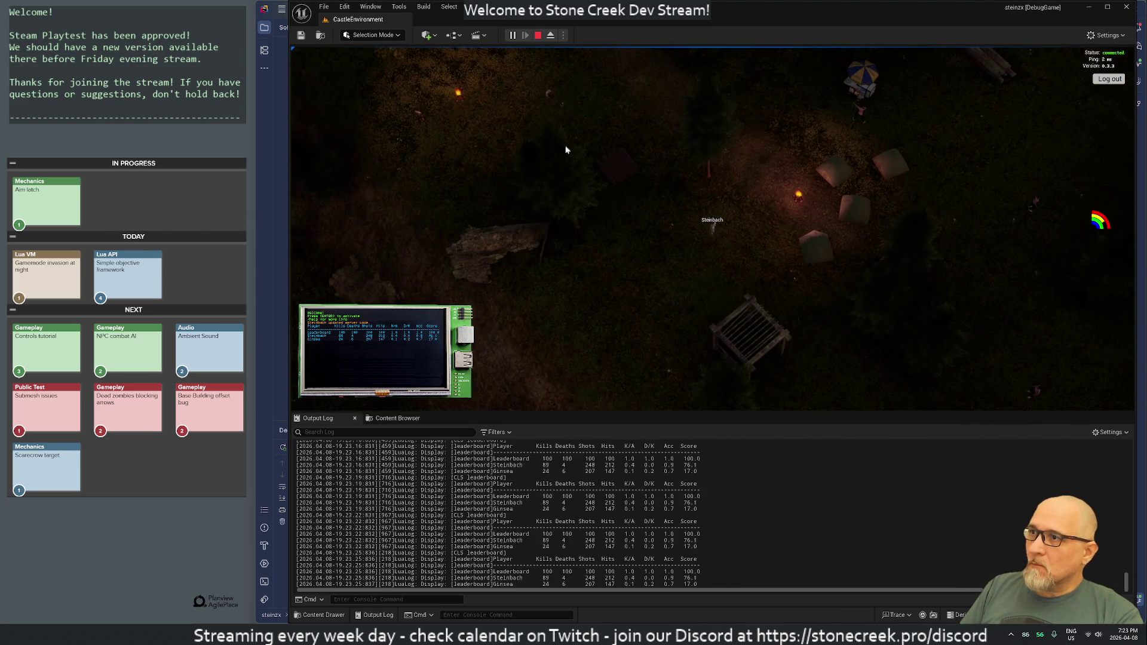
pyautogui.click(556, 117)
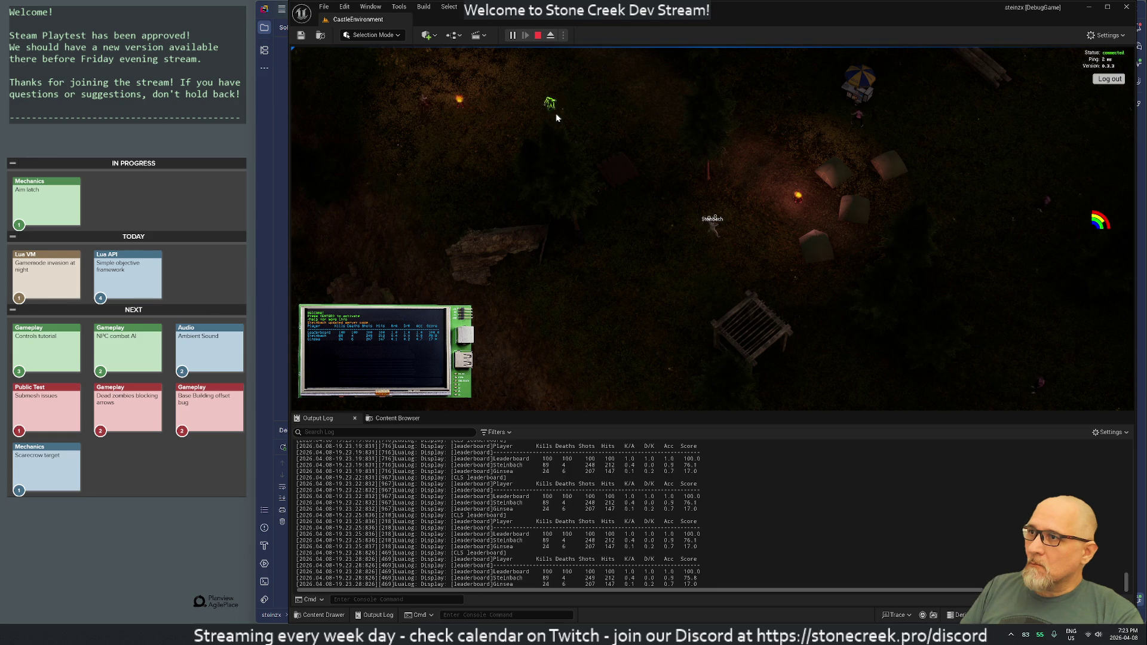
pyautogui.press('w')
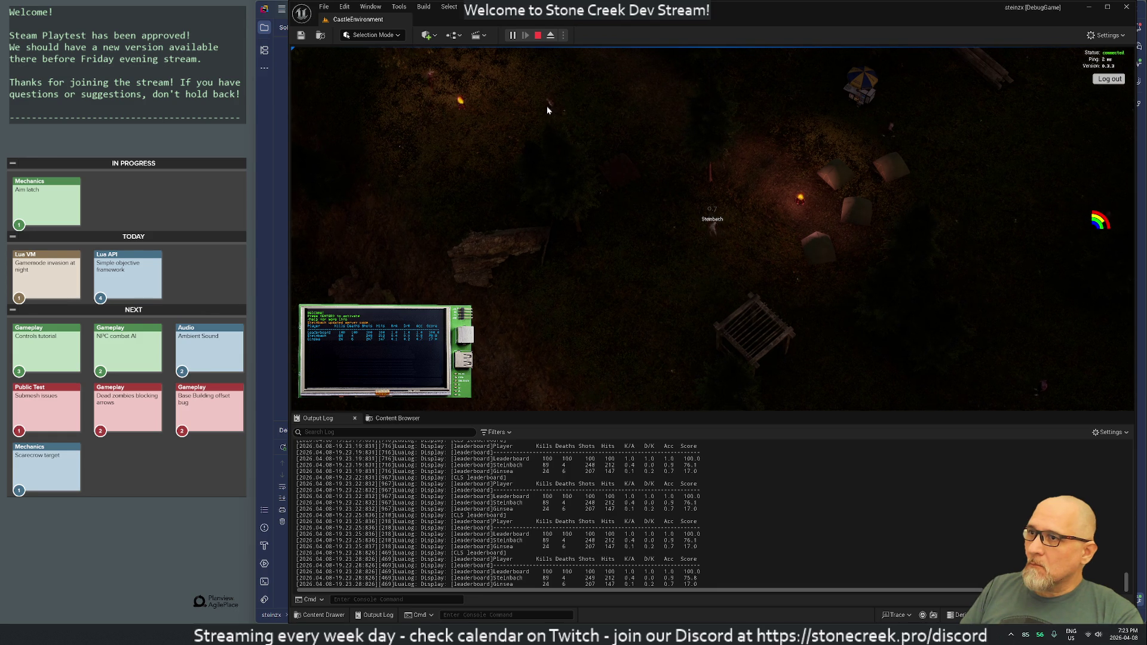
pyautogui.press('w')
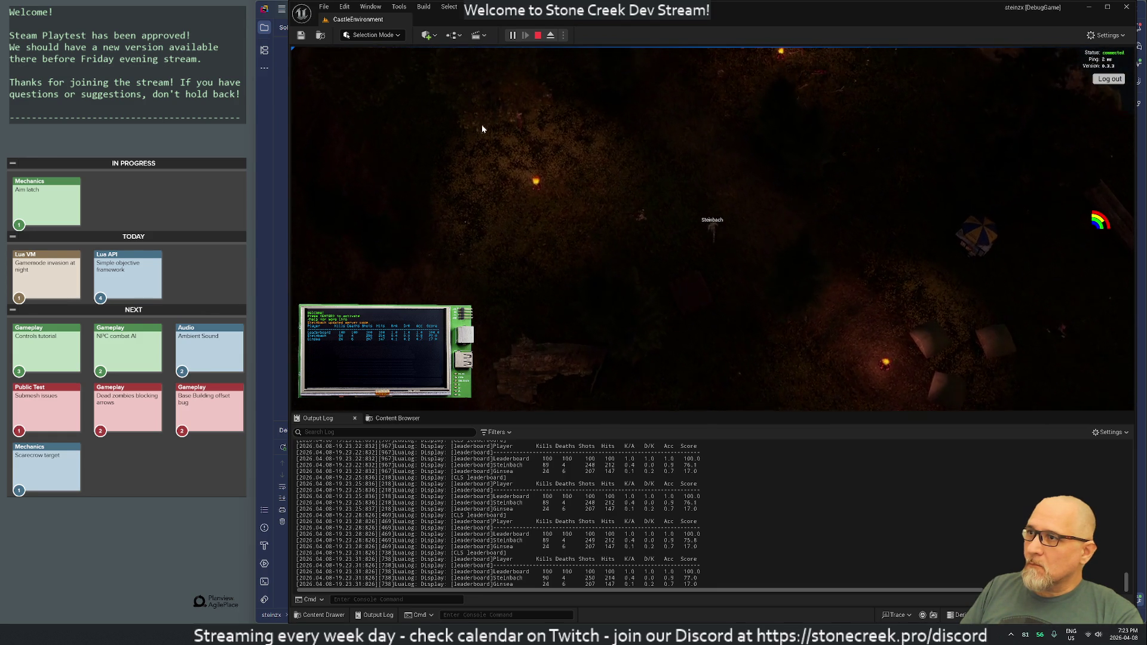
pyautogui.click(751, 138)
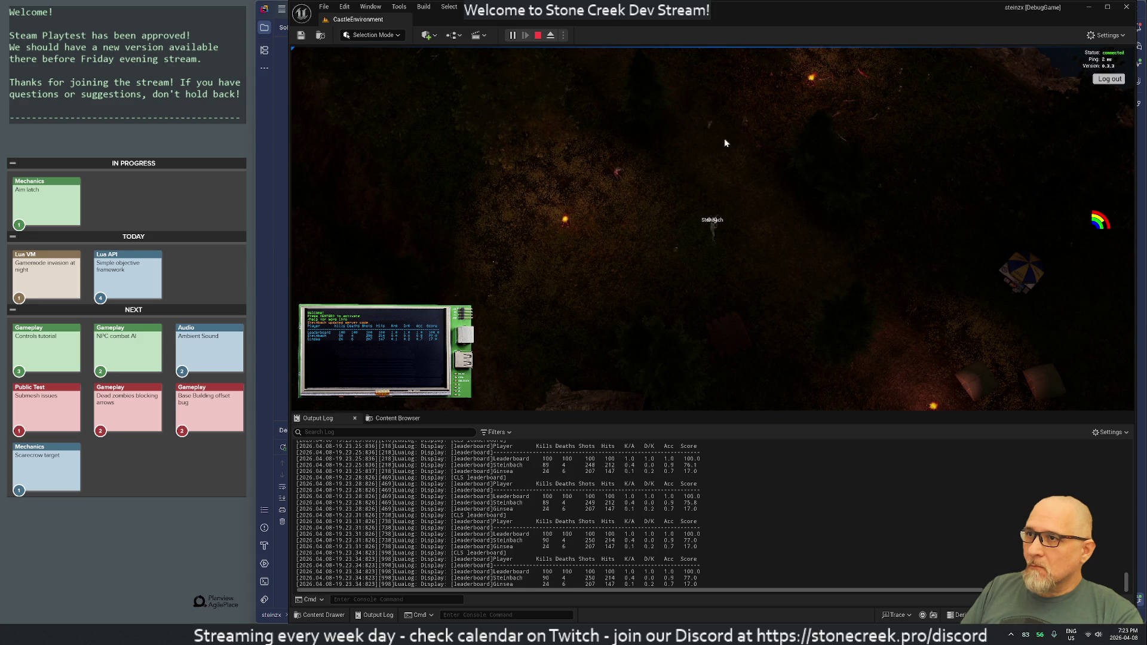
pyautogui.click(731, 191)
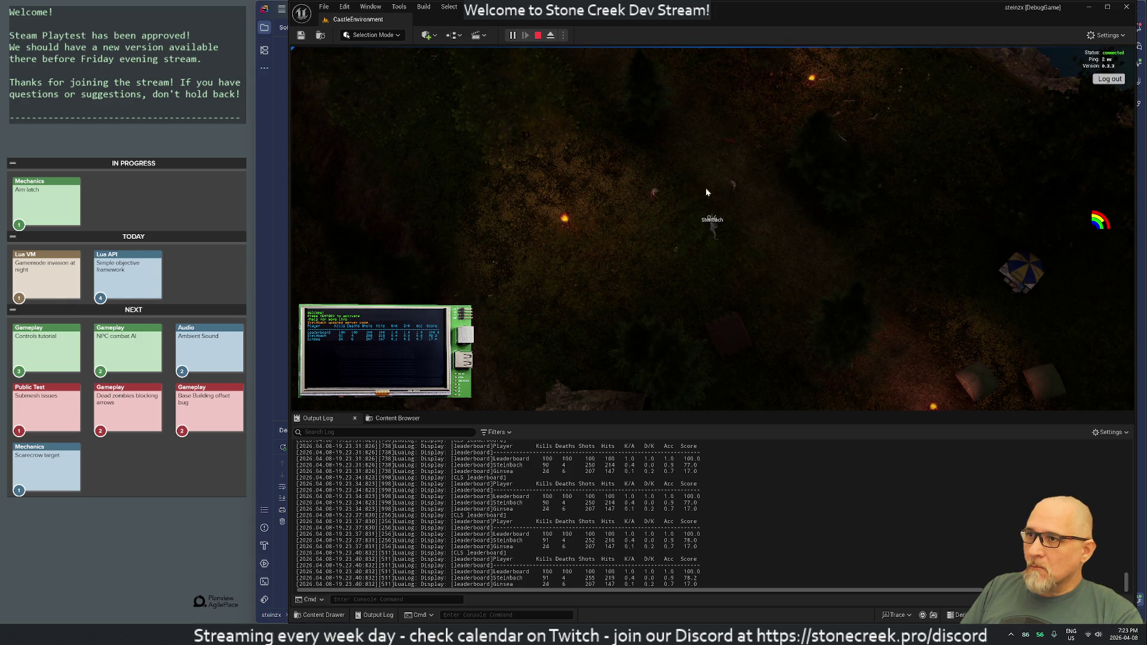
# - Move the character around the camp and fire another ranged shot
pyautogui.press('s')
pyautogui.press('d')
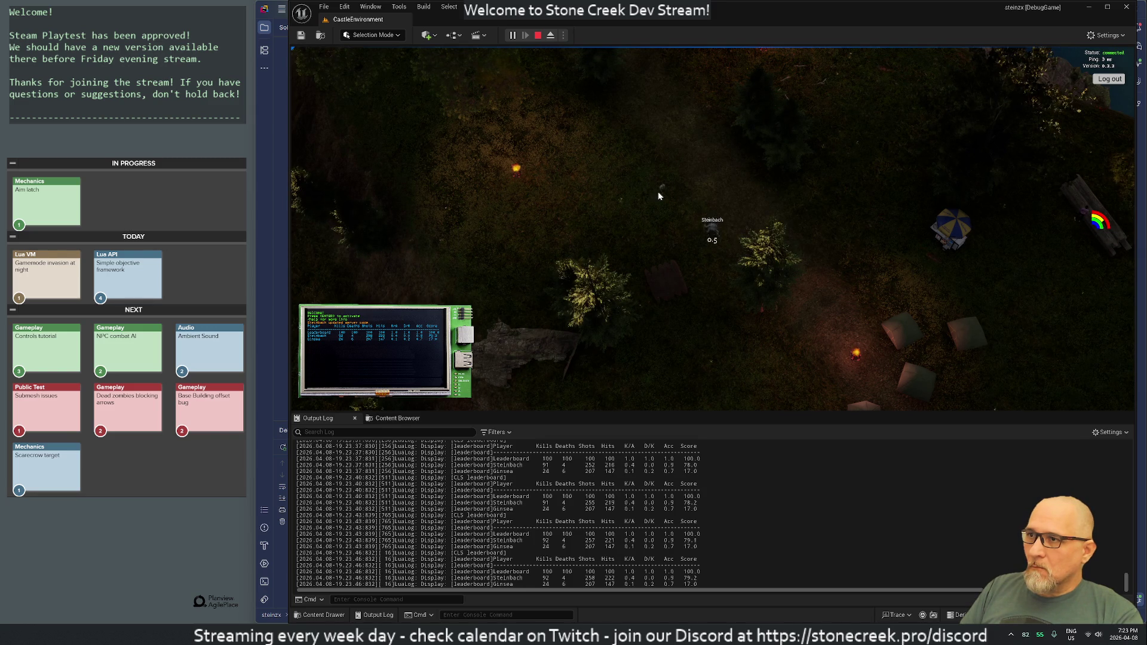
pyautogui.press('w')
pyautogui.press('a')
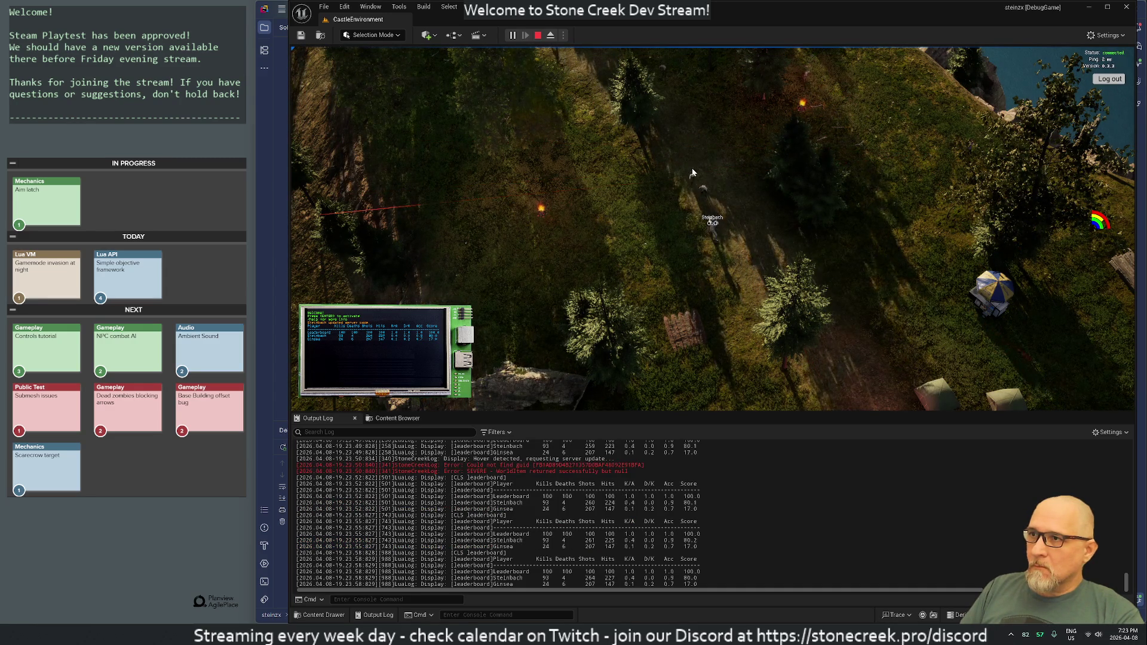
pyautogui.click(694, 182)
pyautogui.press('d')
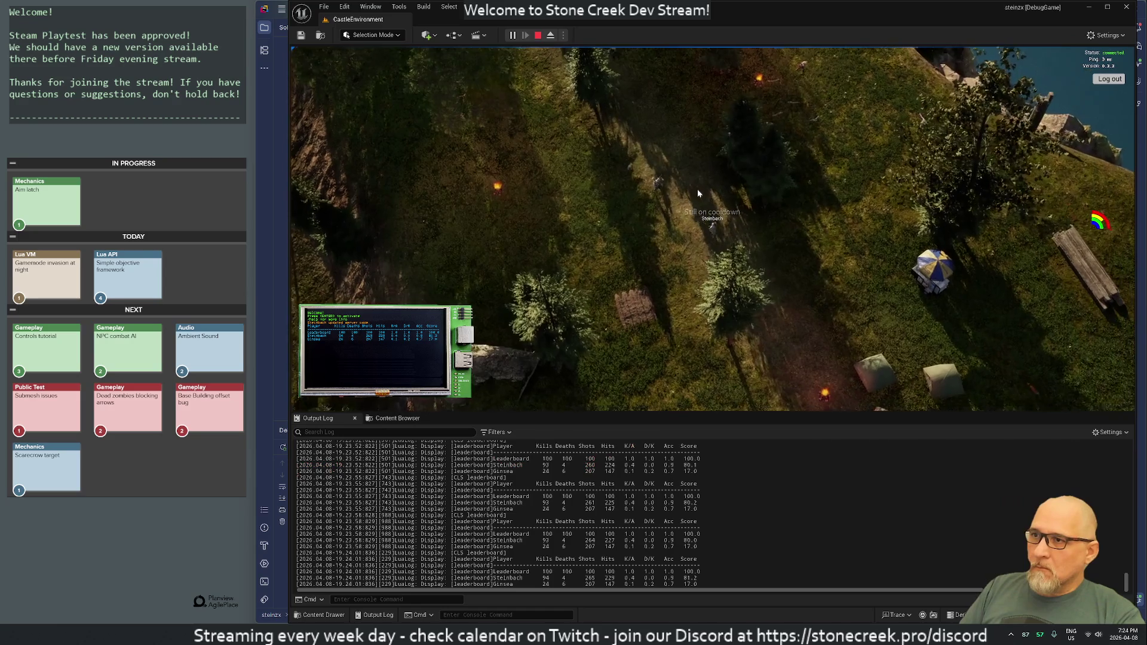
pyautogui.press('d')
pyautogui.press('s')
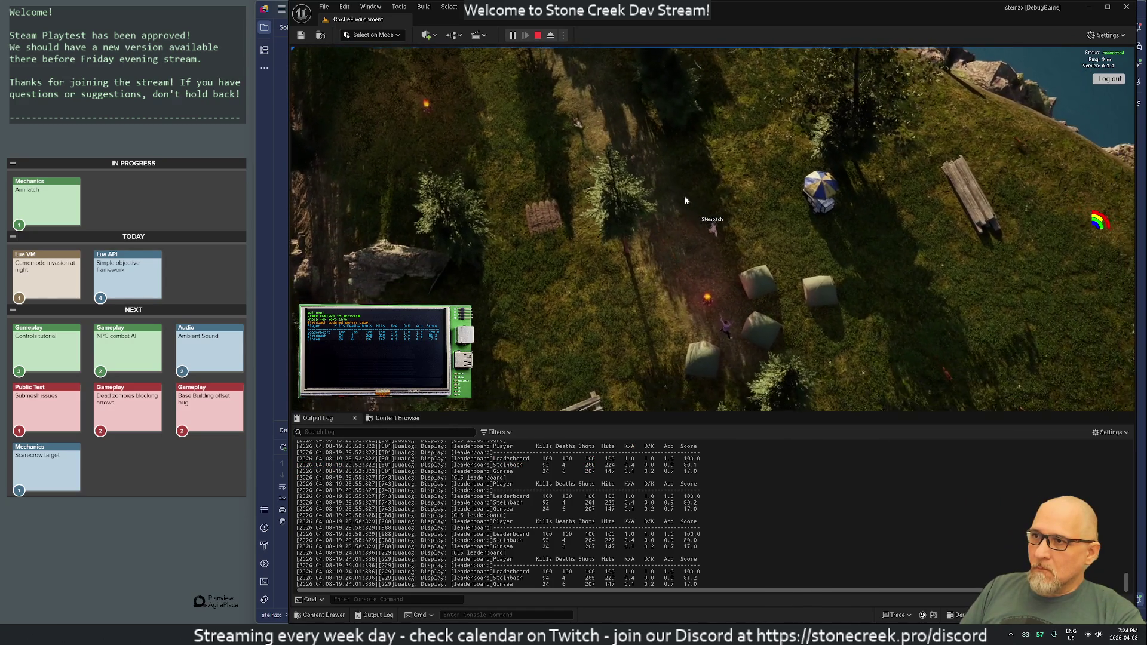
# - Walk the character right toward the campsite by the water, firing ranged shots at nearby targets
pyautogui.press('d')
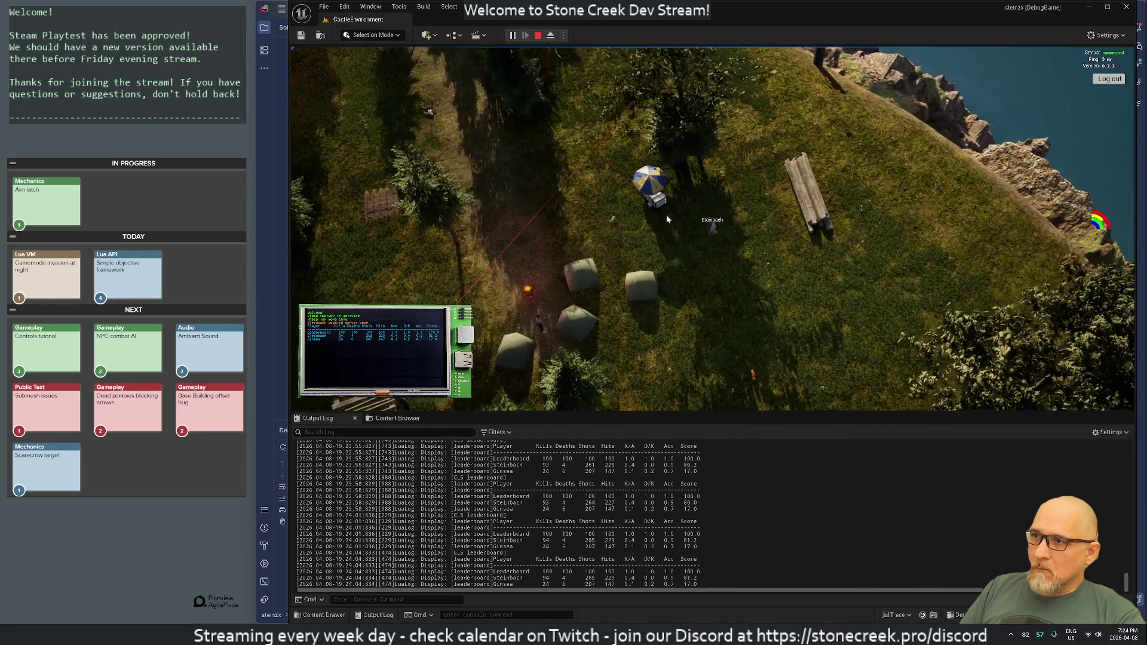
pyautogui.press('d')
pyautogui.click(612, 232)
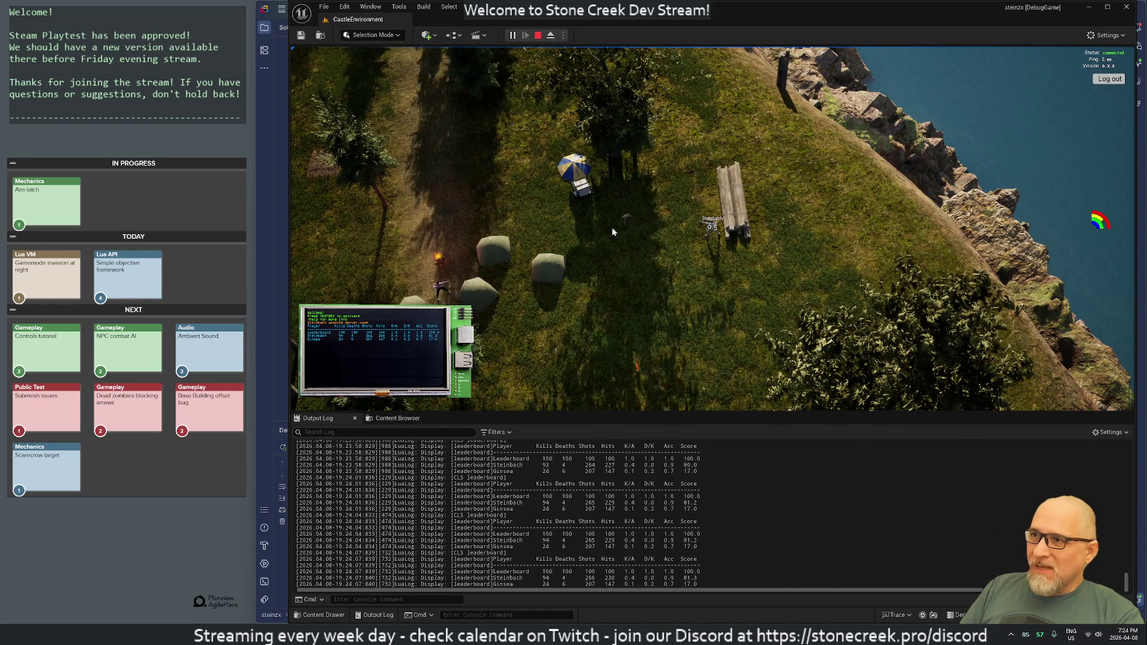
pyautogui.press('d')
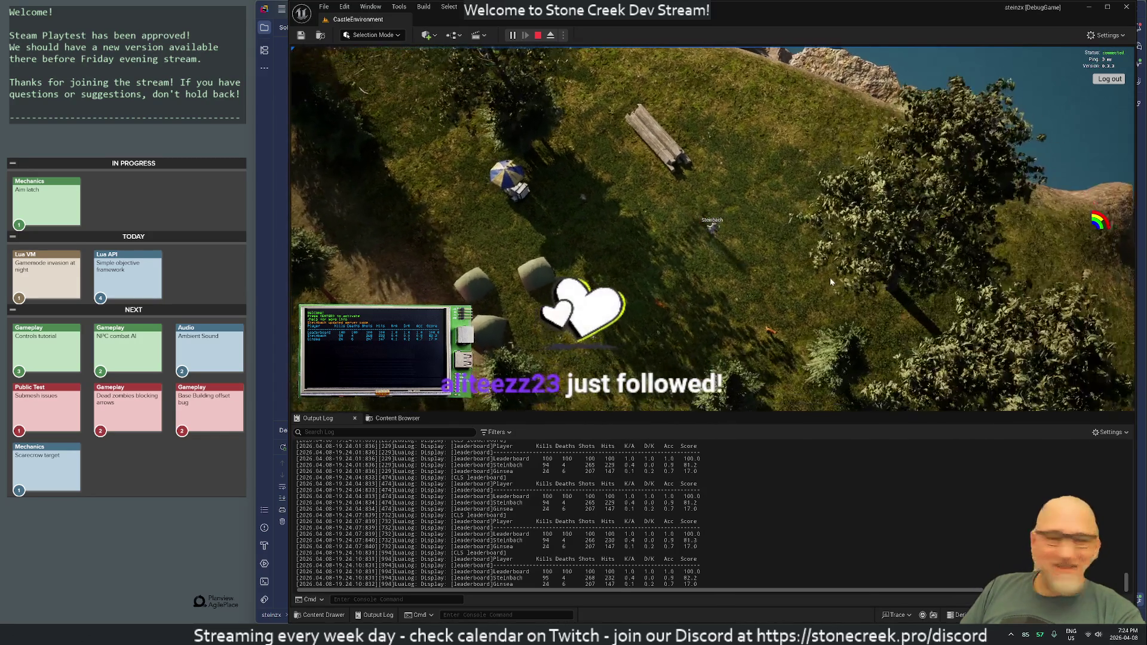
pyautogui.click(832, 282)
pyautogui.press('d')
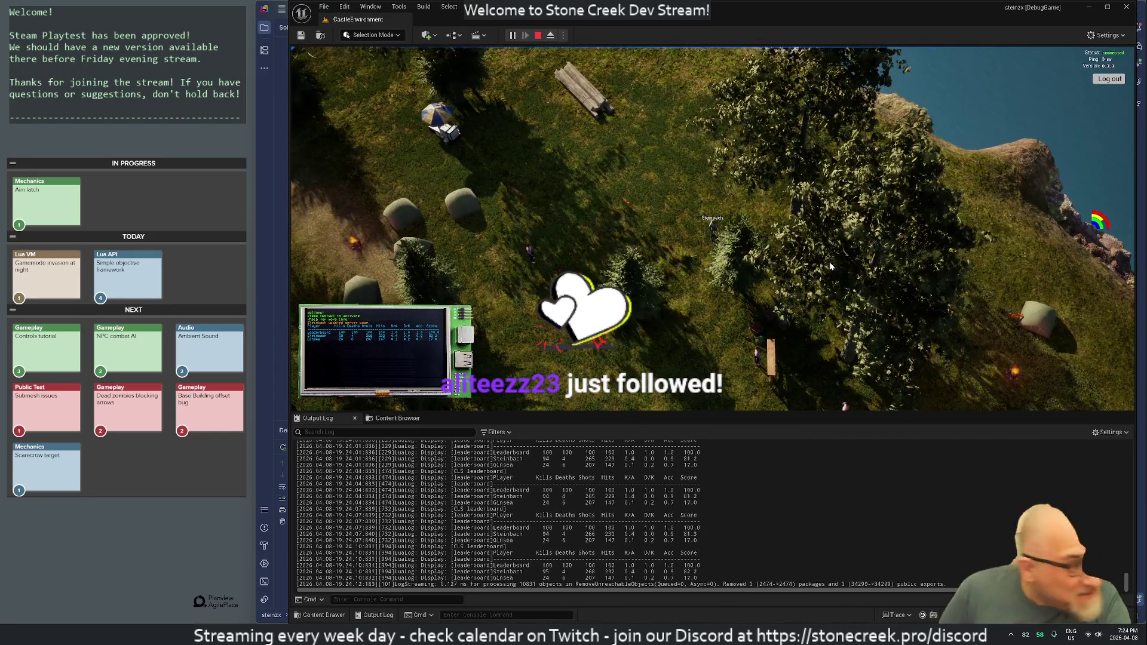